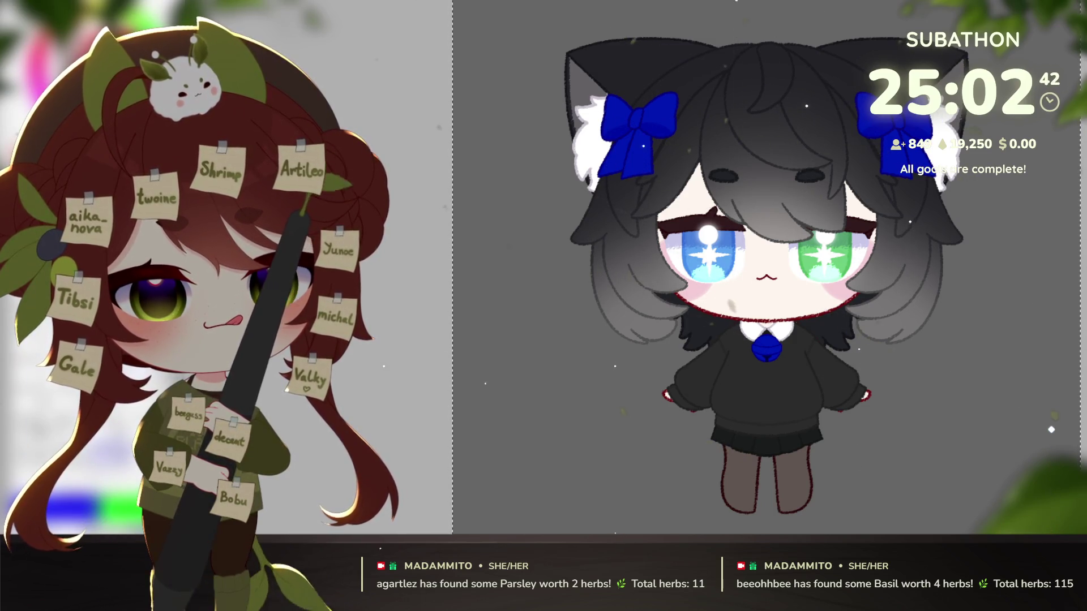
Step: Dot a cluster of red freckles across the left cheek below the blue eye
click(694, 287)
scroll(694, 287, up, 3)
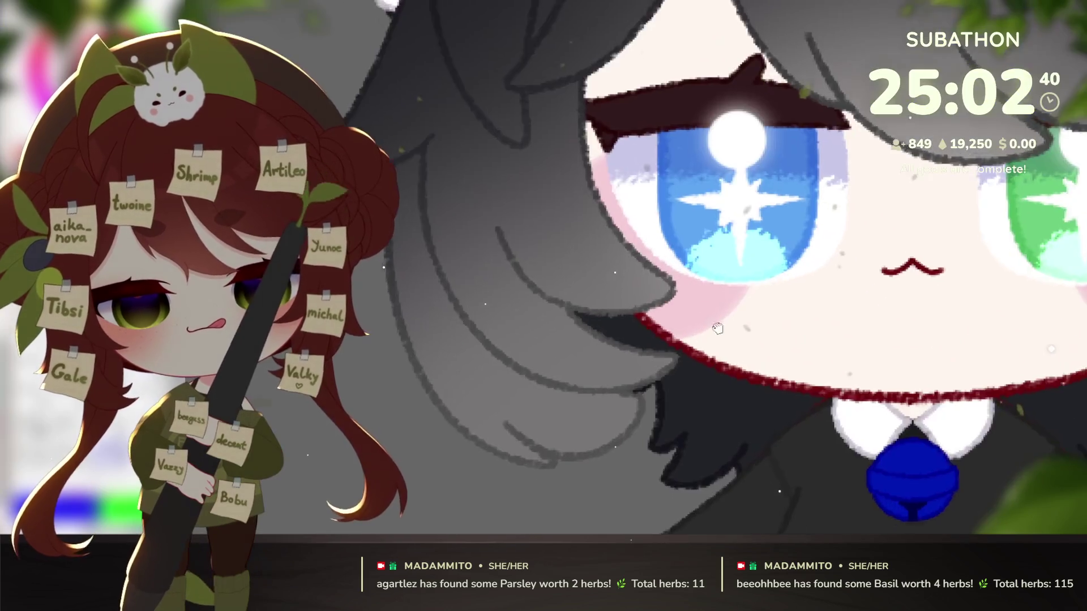
scroll(695, 288, down, 2)
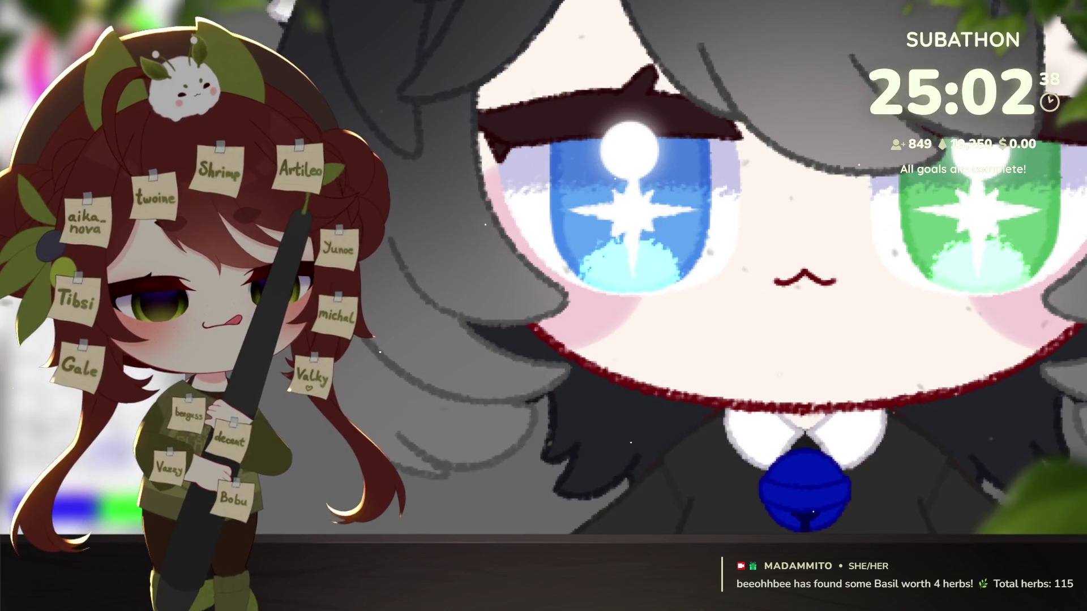
drag(703, 358, 799, 400)
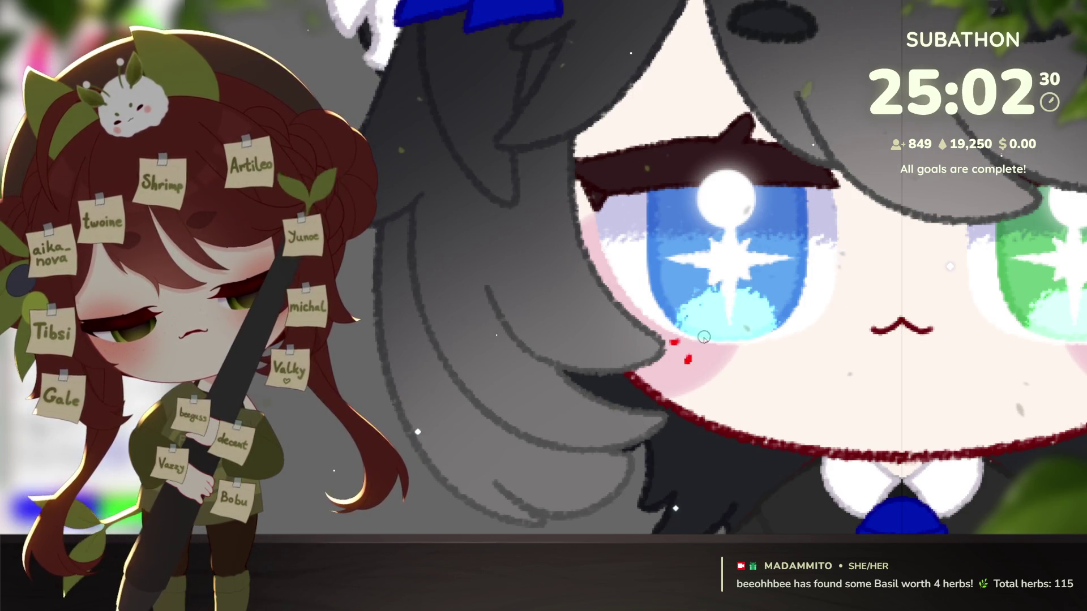
click(675, 344)
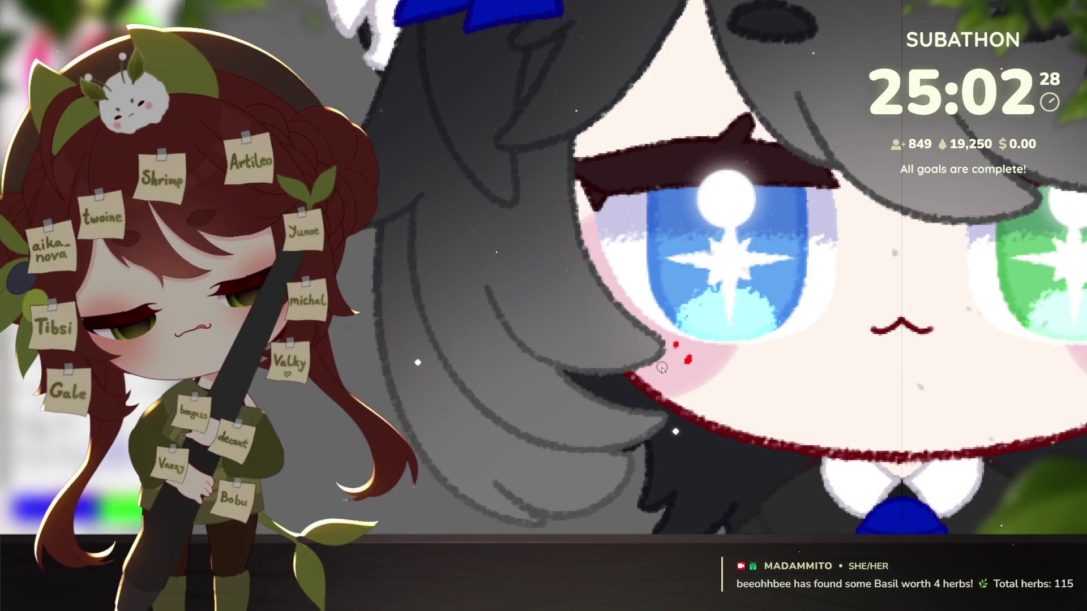
click(663, 365)
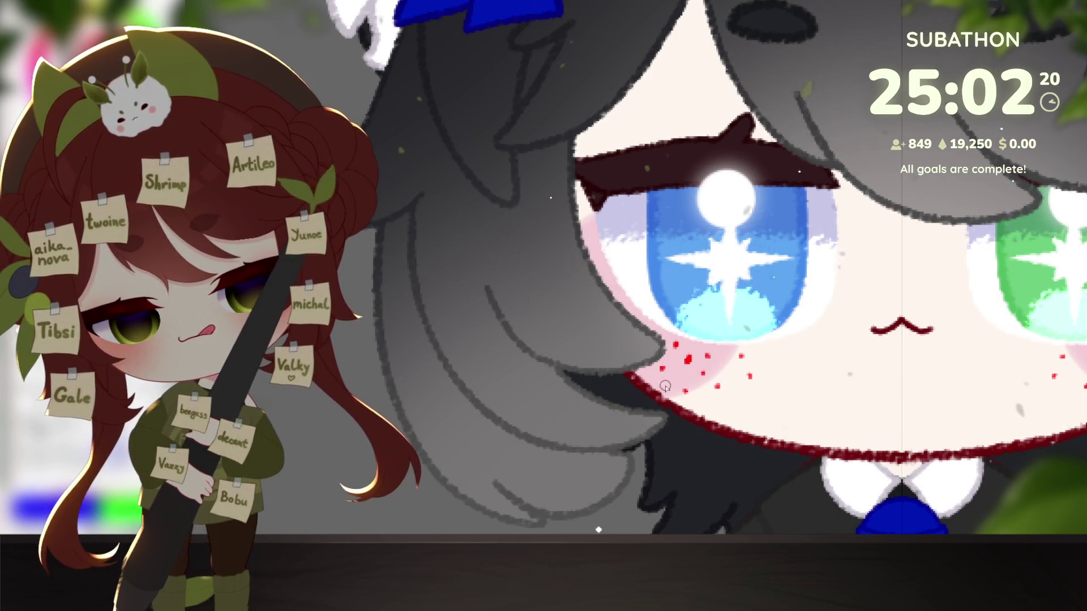
click(633, 347)
click(619, 303)
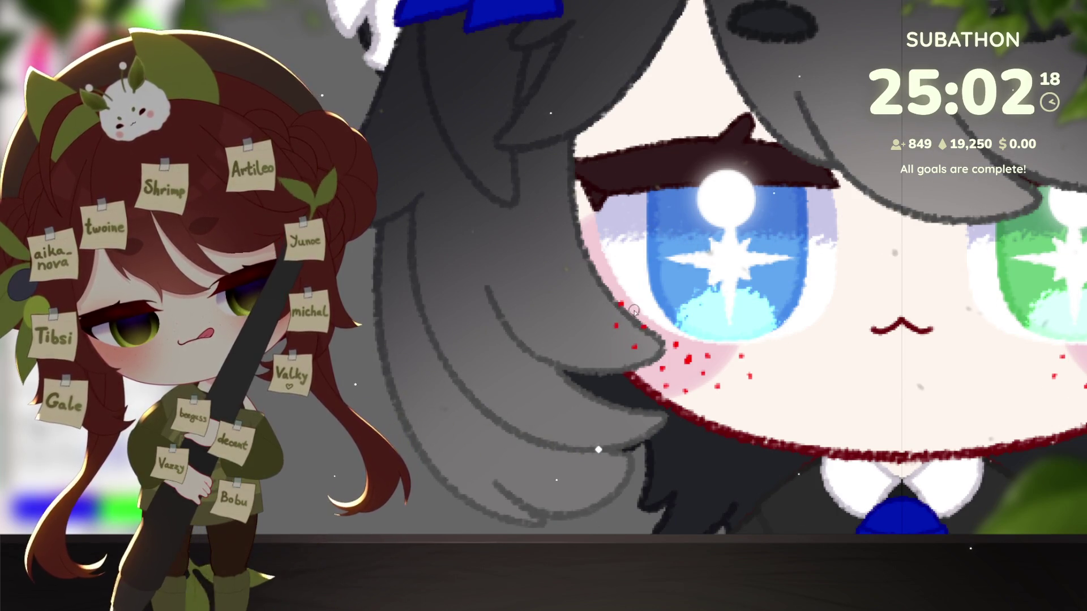
click(627, 388)
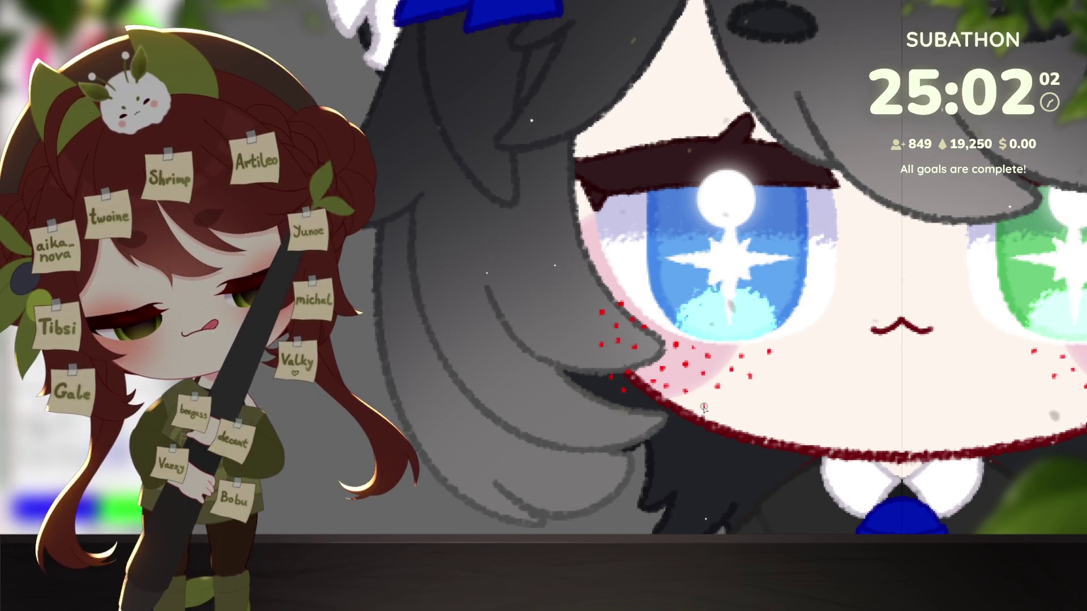
scroll(704, 409, down, 3)
scroll(765, 425, down, 2)
scroll(905, 463, up, 2)
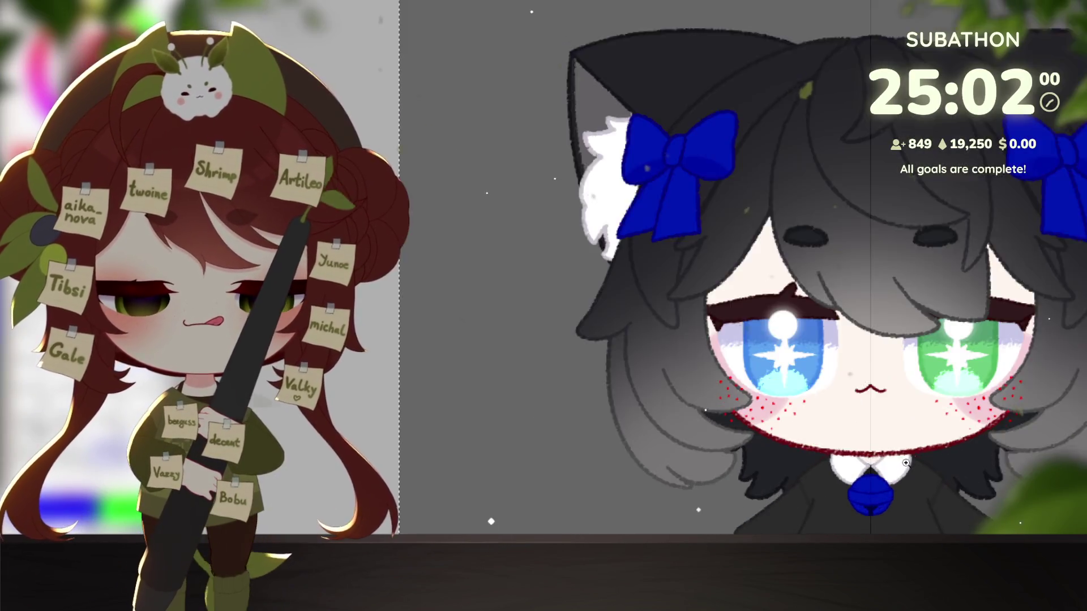
scroll(907, 463, up, 2)
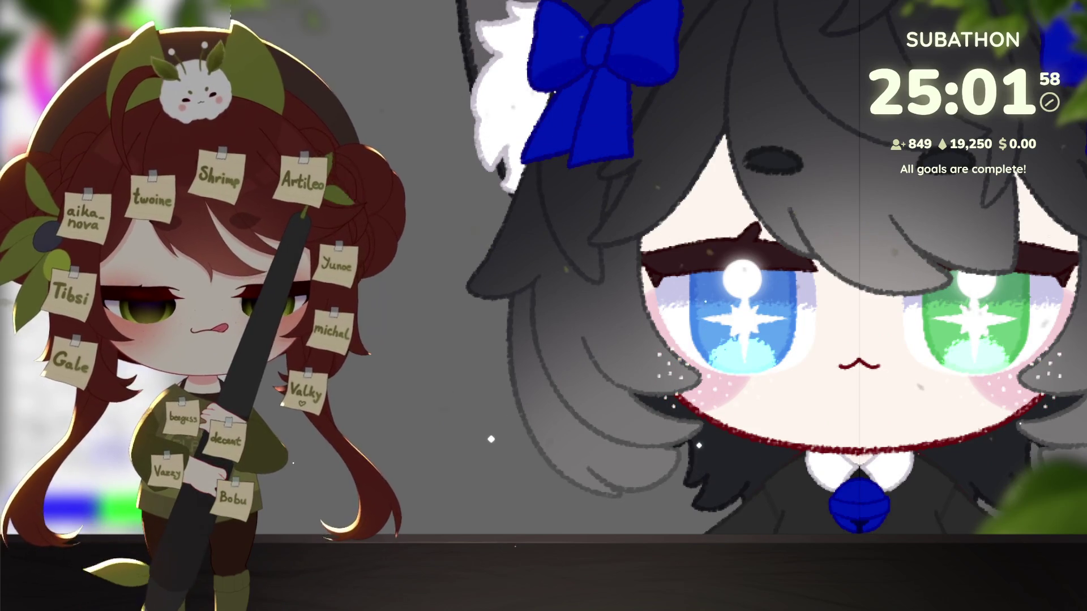
scroll(1084, 437, down, 3)
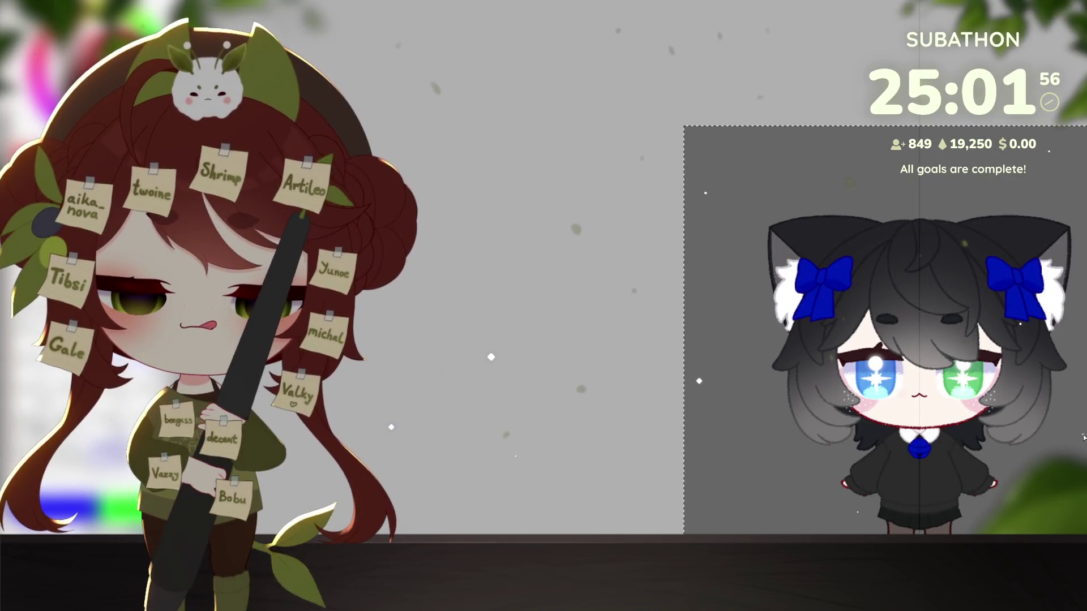
scroll(902, 479, up, 1)
scroll(901, 479, up, 2)
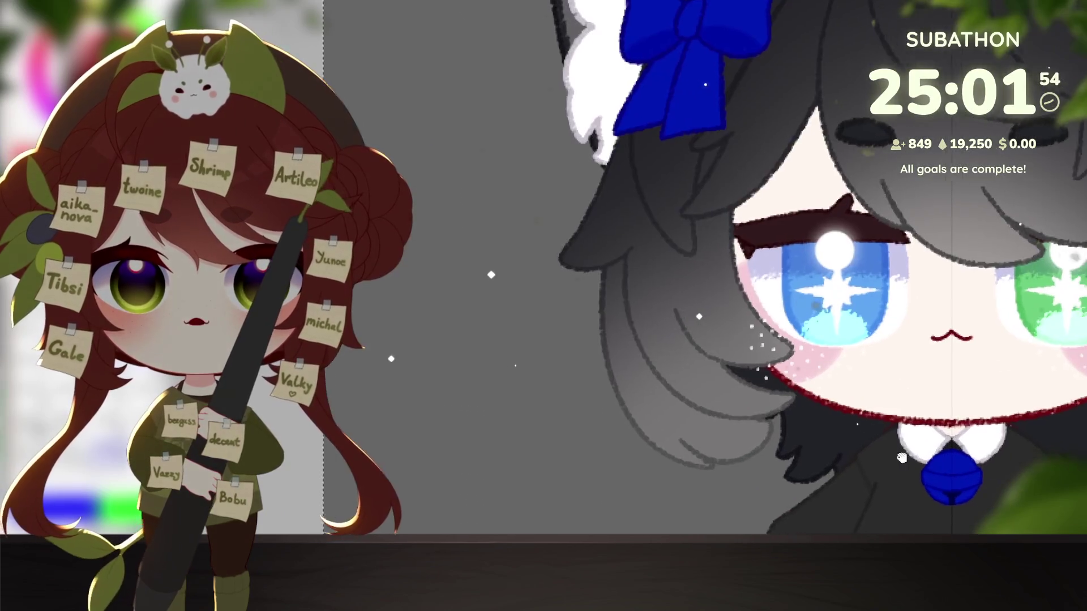
scroll(902, 477, up, 1)
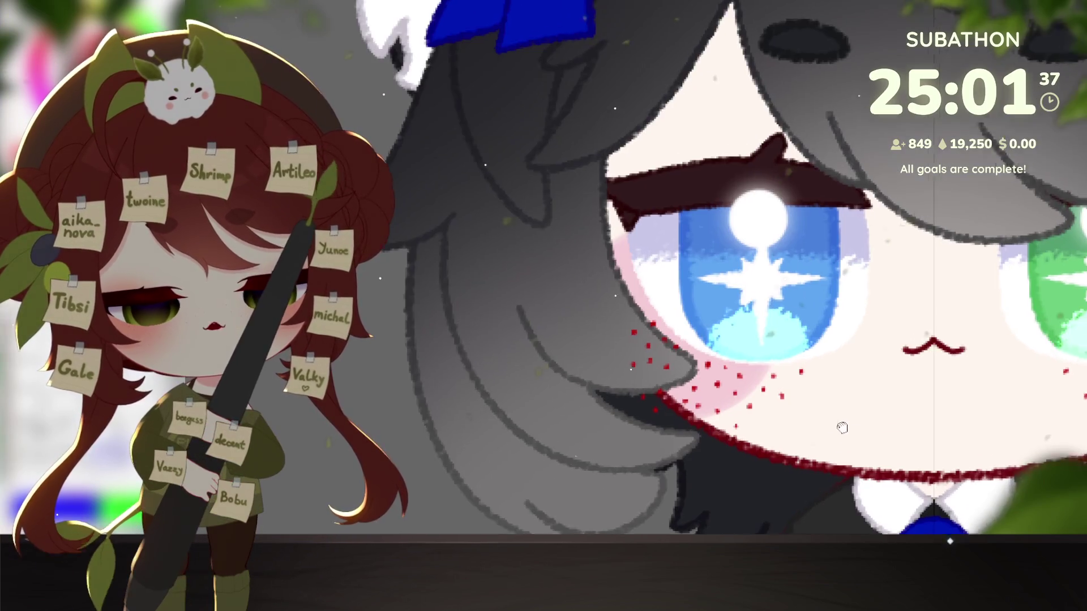
Step: Paint a trail of red freckles over both cheeks and the nose bridge, then view the full figure
drag(824, 374, 844, 328)
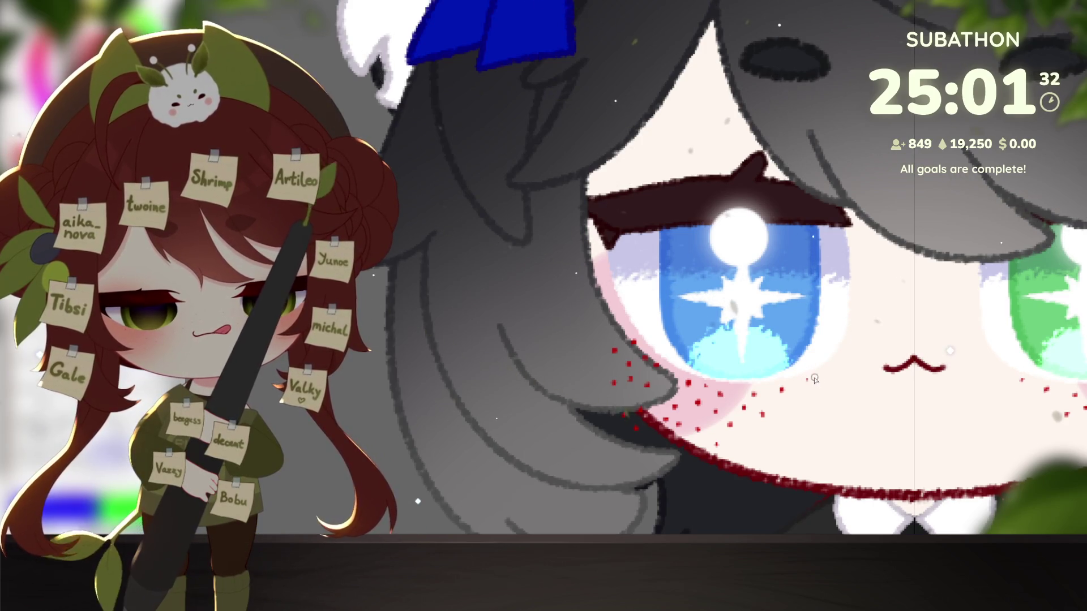
drag(810, 382, 937, 312)
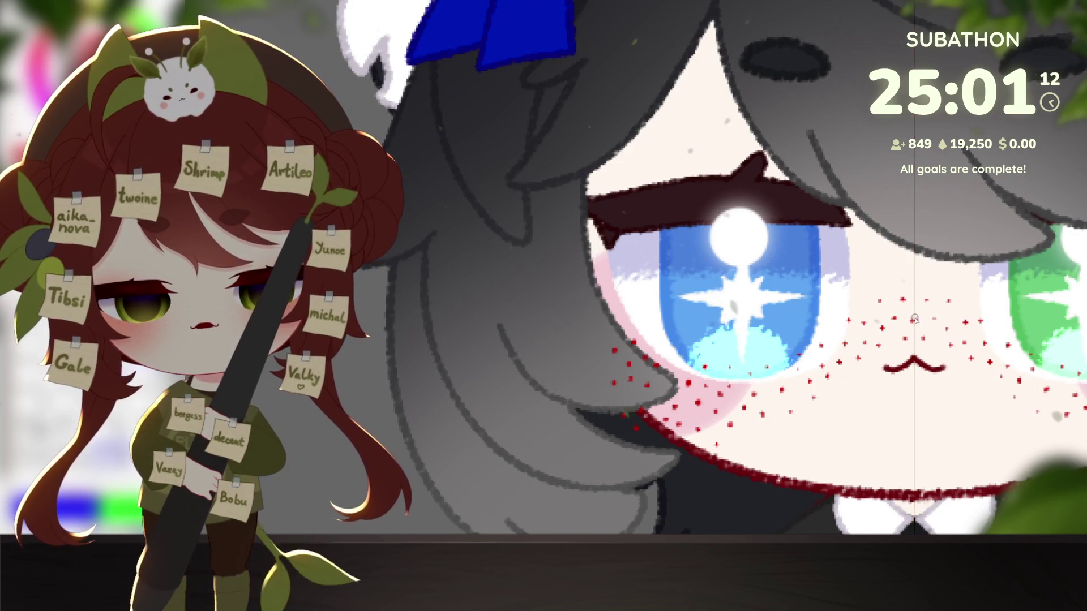
key(ctrl+0)
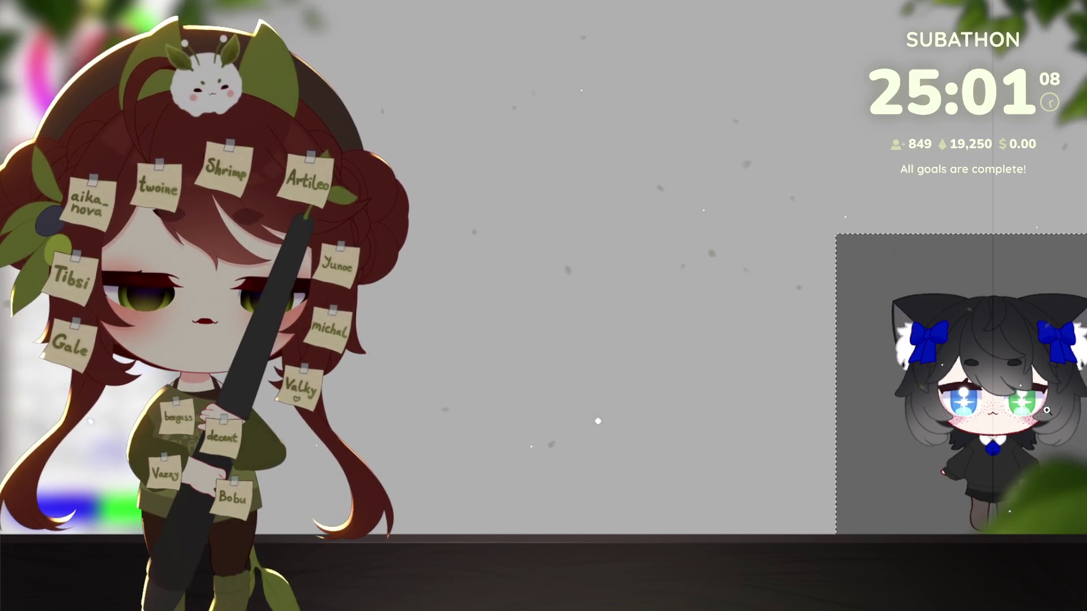
scroll(1042, 429, up, 3)
scroll(1002, 433, up, 2)
scroll(964, 437, up, 1)
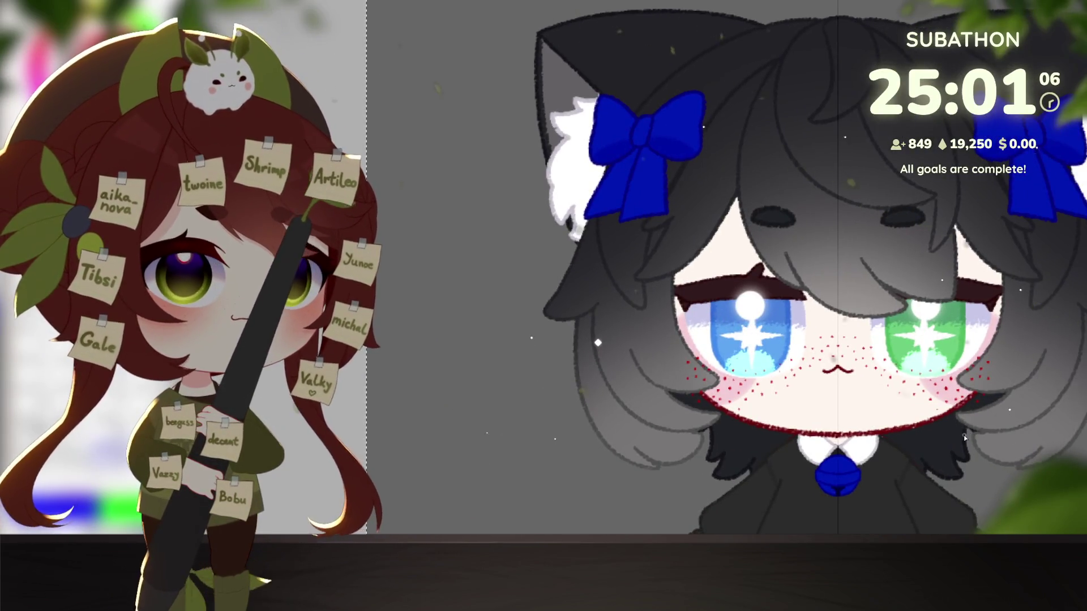
scroll(965, 437, up, 1)
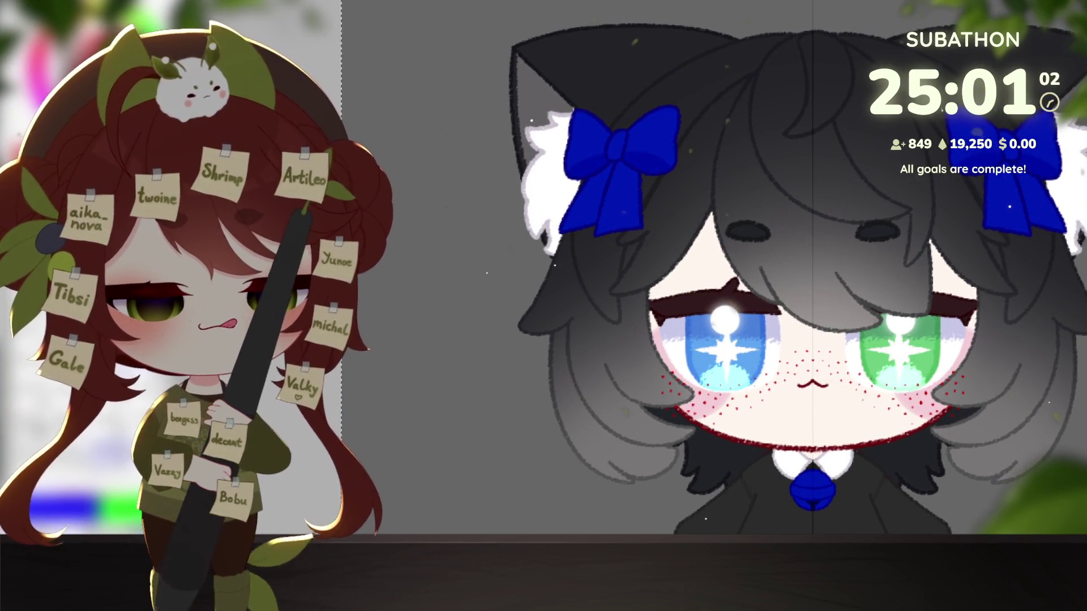
scroll(928, 438, up, 1)
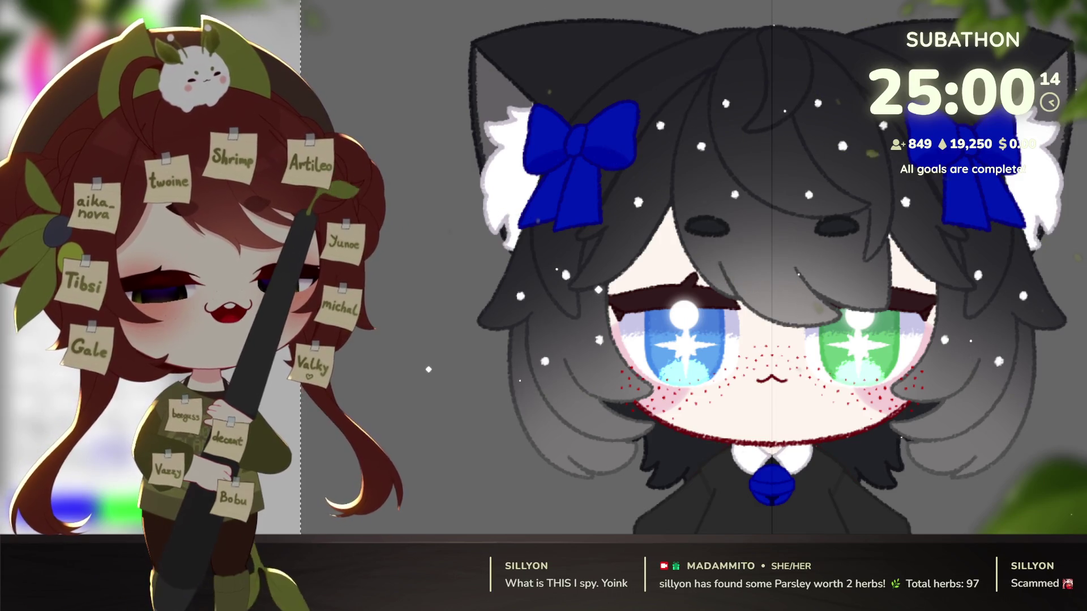
mouse_move(934, 399)
mouse_down()
mouse_move(947, 413)
mouse_move(939, 396)
mouse_up()
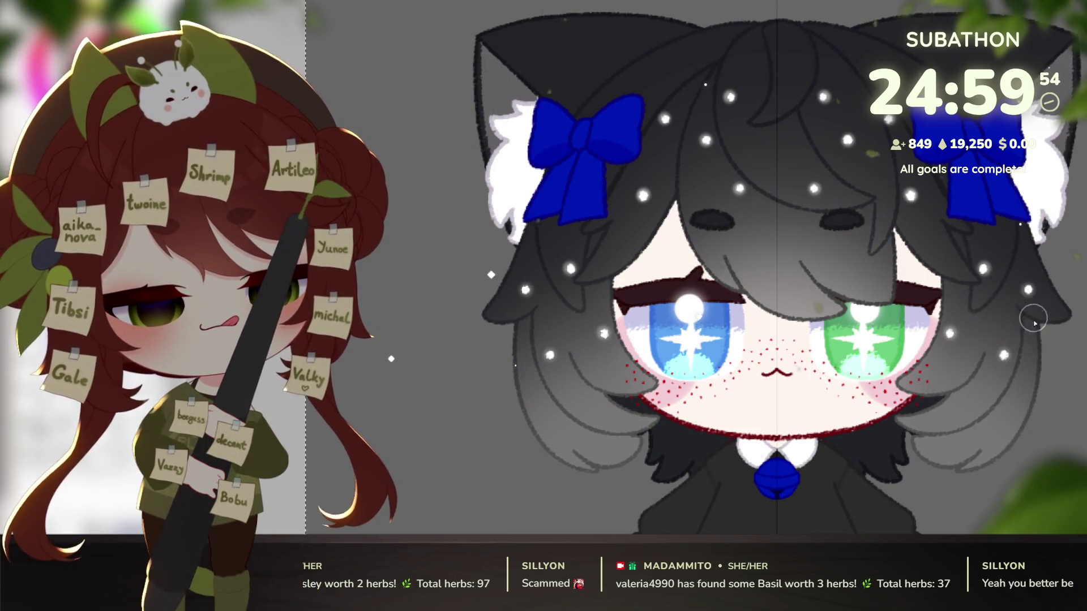
scroll(1024, 340, down, 3)
scroll(1012, 391, down, 2)
scroll(1012, 398, up, 5)
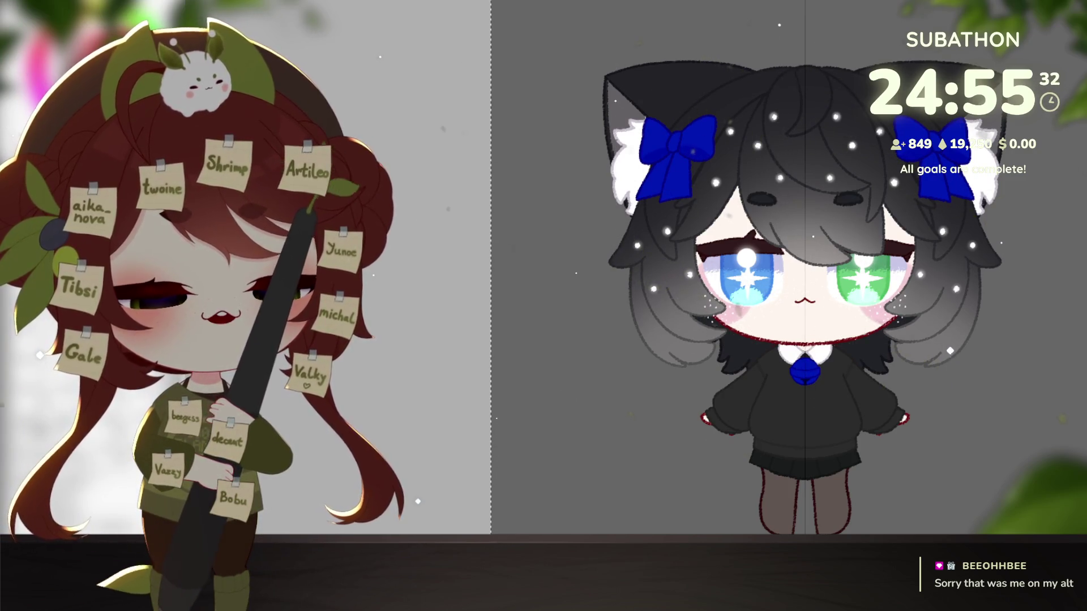
Step: Pan the canvas down so the top of the chibi artwork comes into view
drag(759, 137, 769, 205)
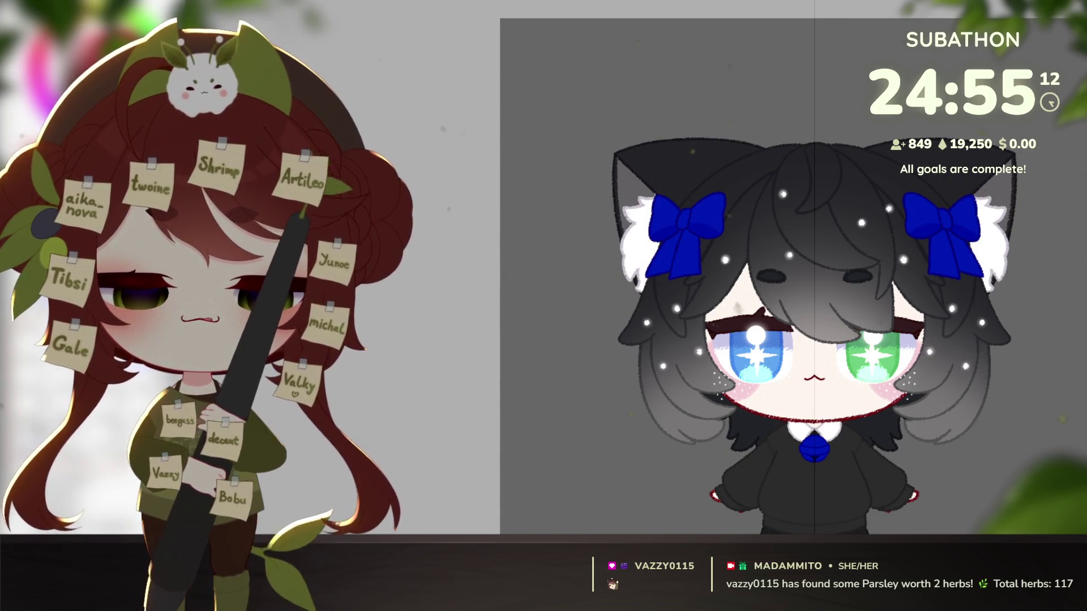
Step: Shift the isolated starry hair piece up and left in the view
drag(947, 405, 902, 384)
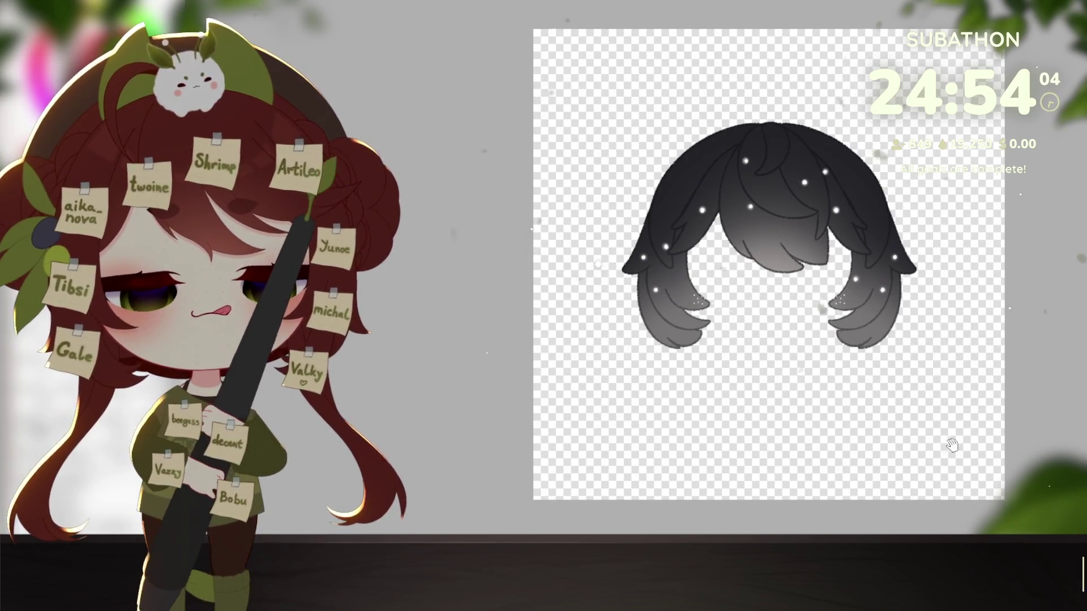
Step: Nudge the hair drawing slightly right in the view
drag(952, 446, 968, 449)
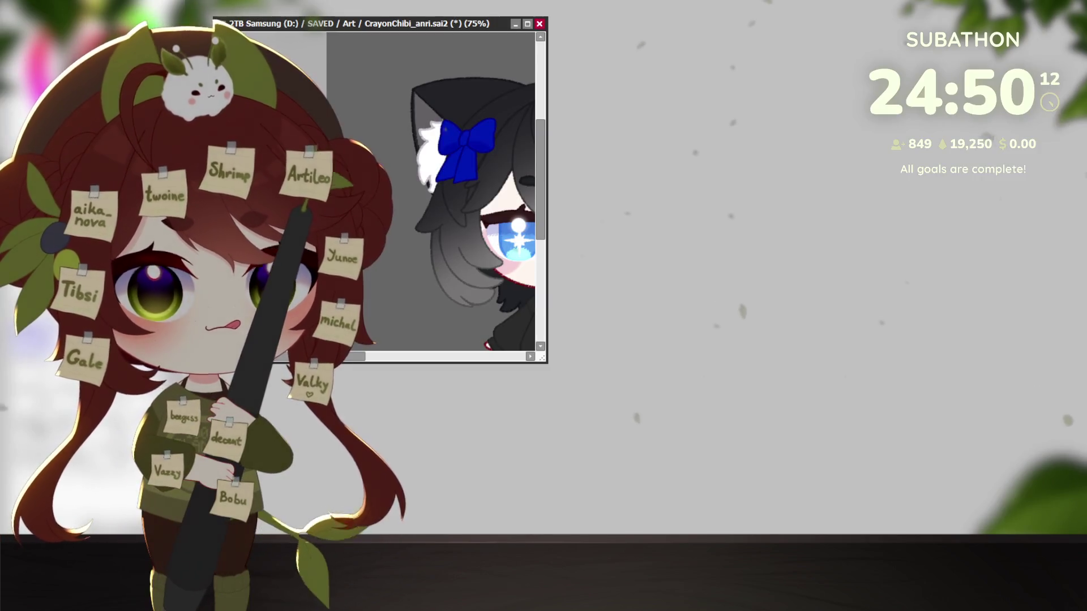
Step: Arrange the canvas window beside a narrowed avatar preview so the whole drawing shows
drag(415, 11, 403, 1)
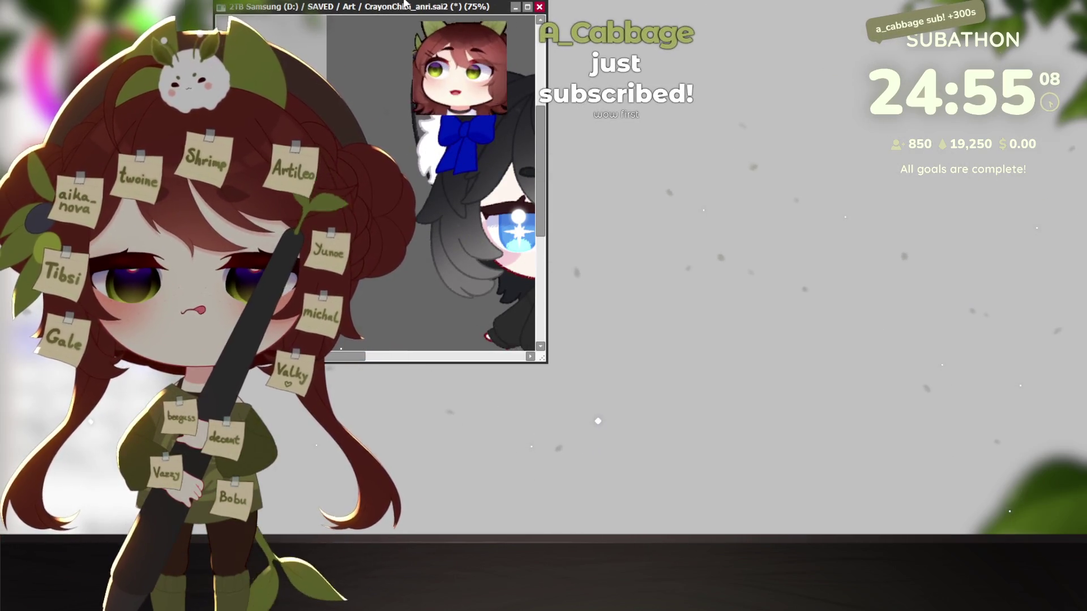
drag(393, 8, 965, 2)
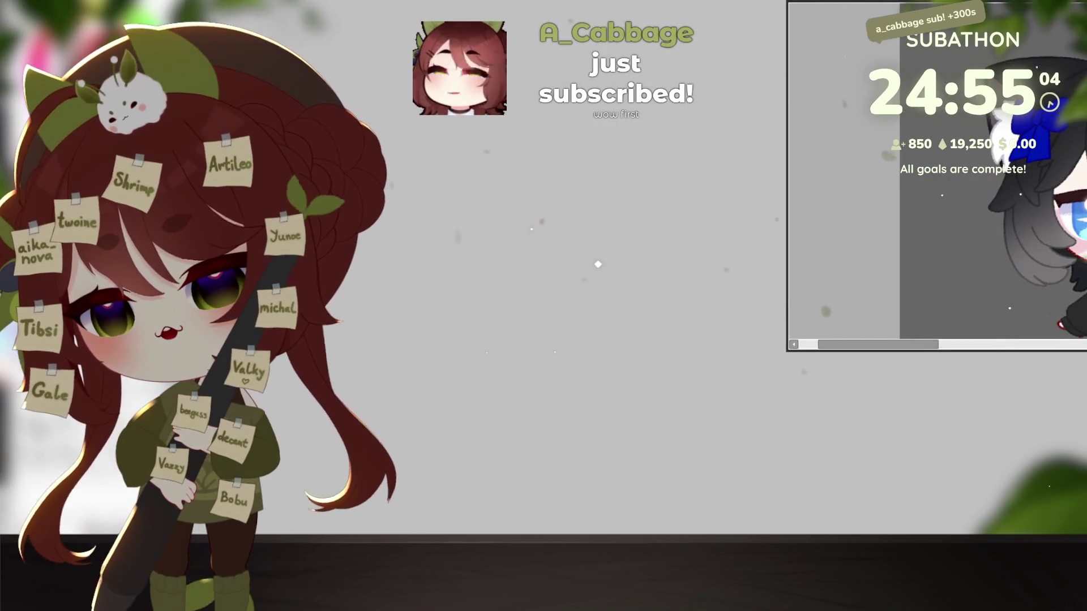
key(alt+Tab)
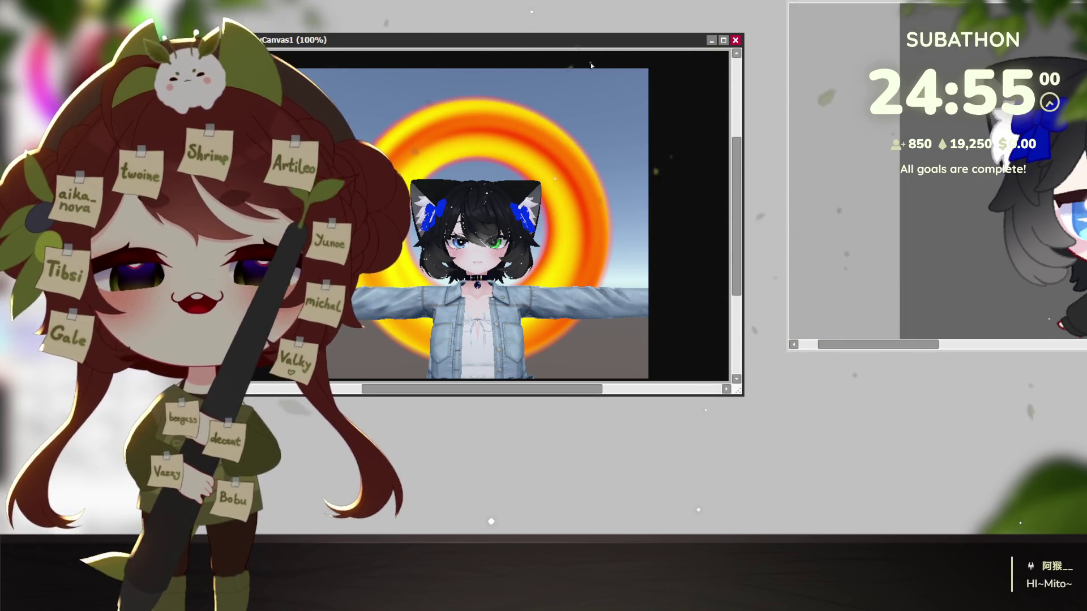
drag(612, 51, 561, 0)
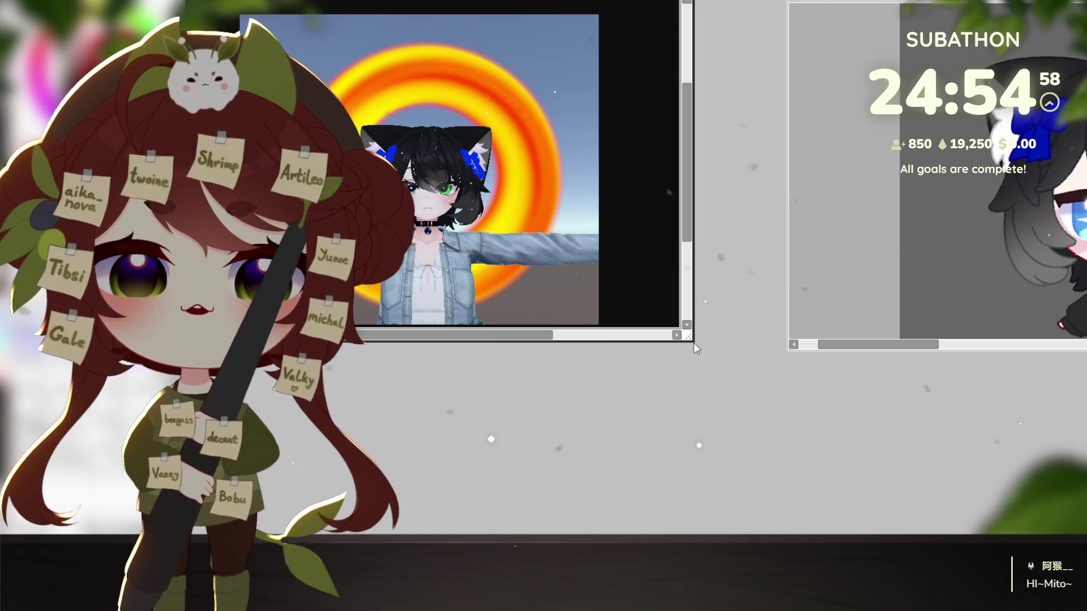
drag(692, 345, 557, 533)
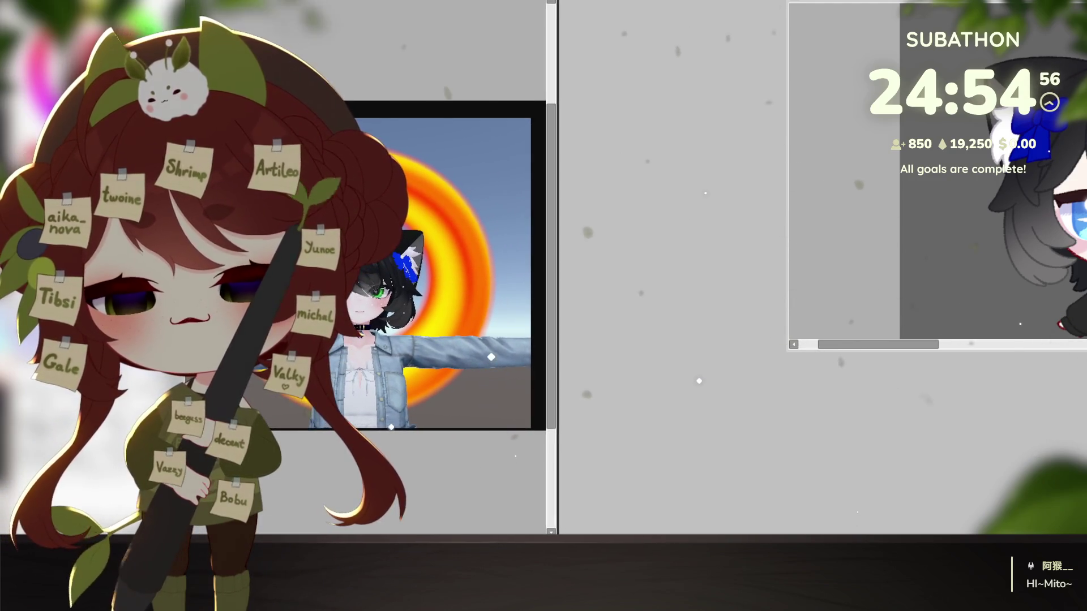
drag(876, 3, 633, 3)
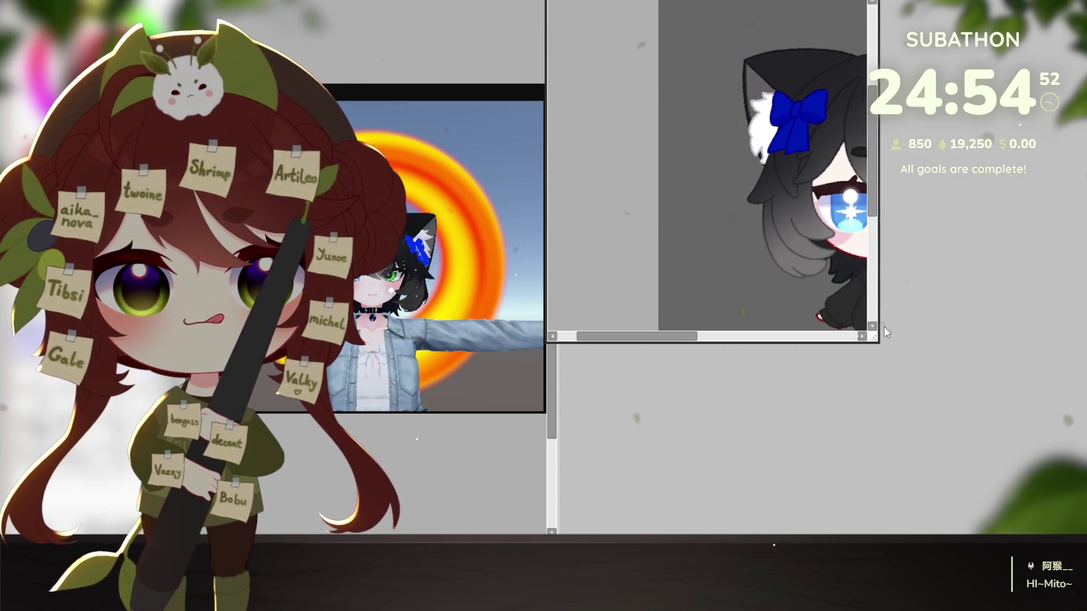
drag(880, 344, 844, 355)
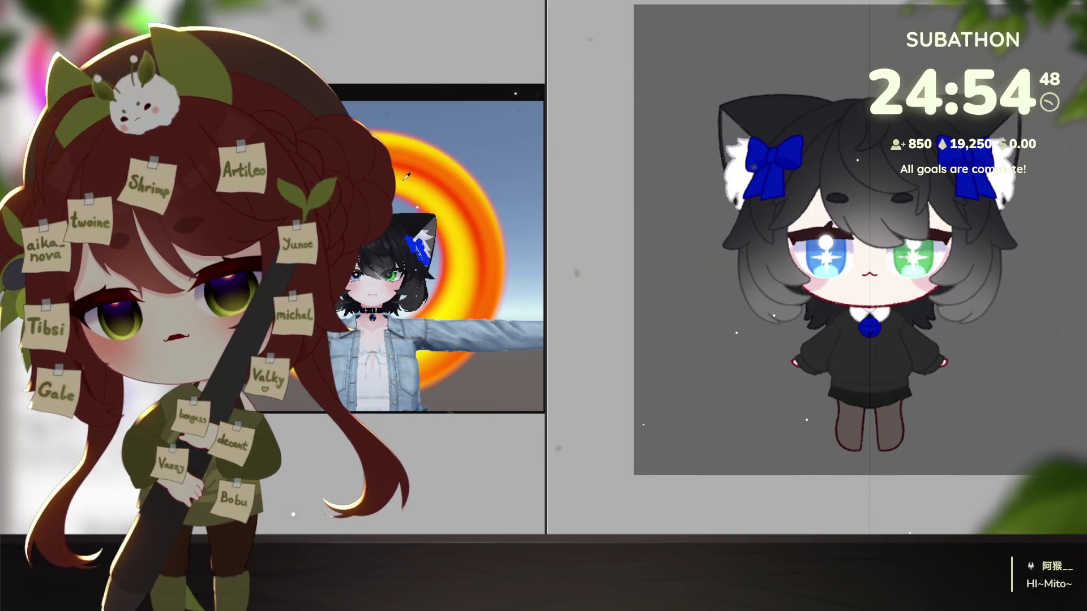
Step: Sketch a yellow ellipse around the chibi's head on a tilted view
drag(560, 265, 764, 213)
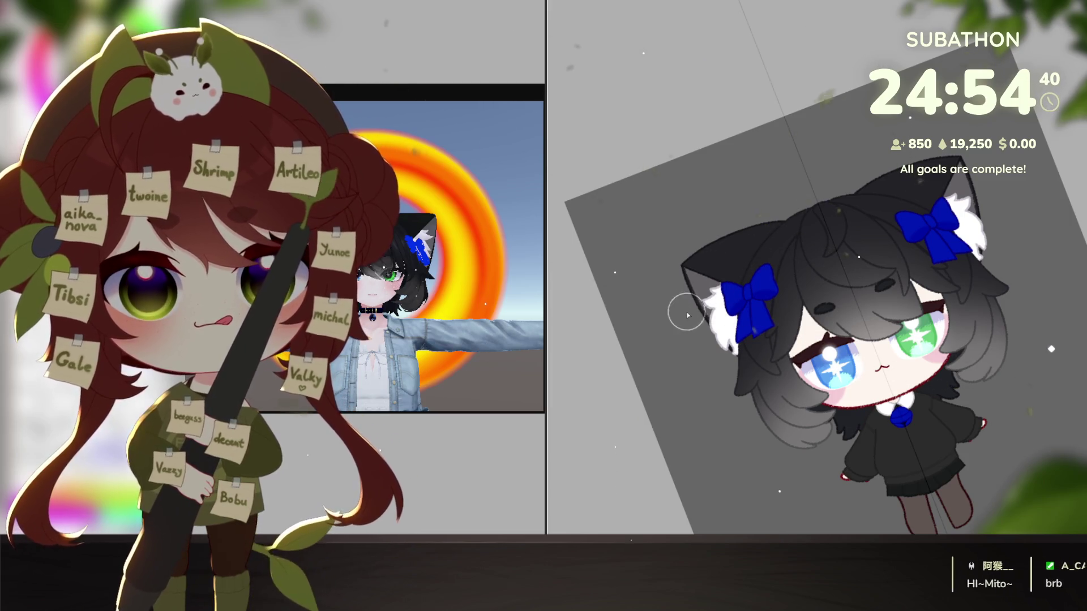
ctrl+click(705, 317)
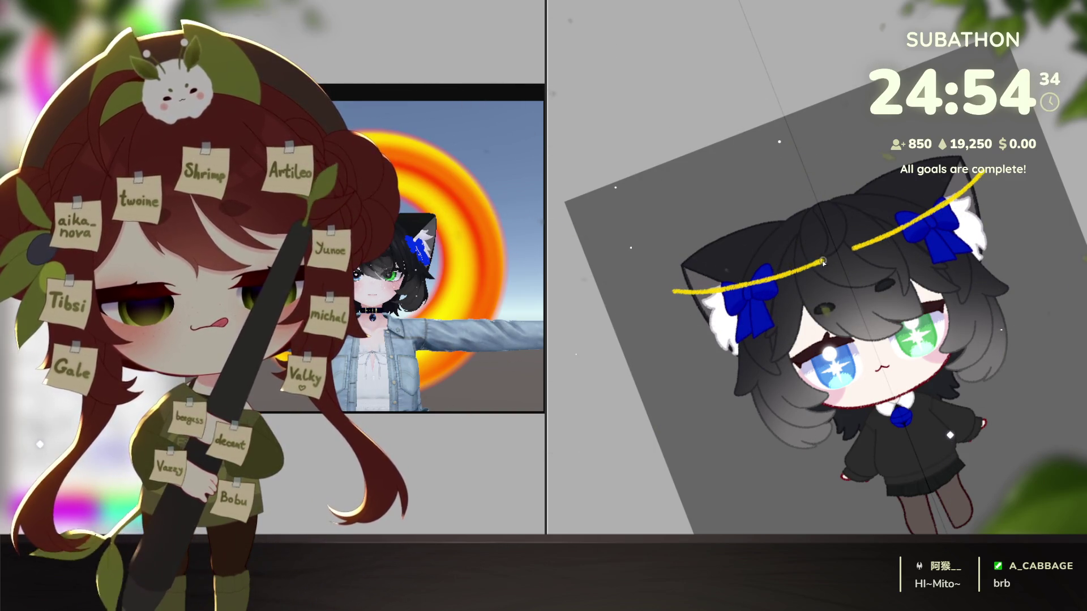
drag(784, 201, 1016, 204)
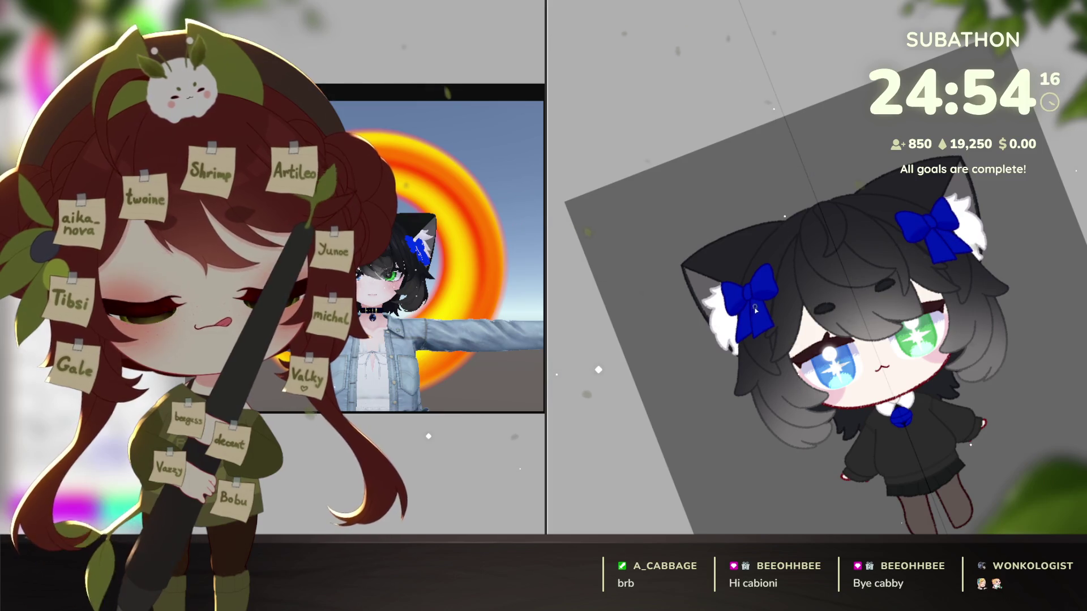
key(5)
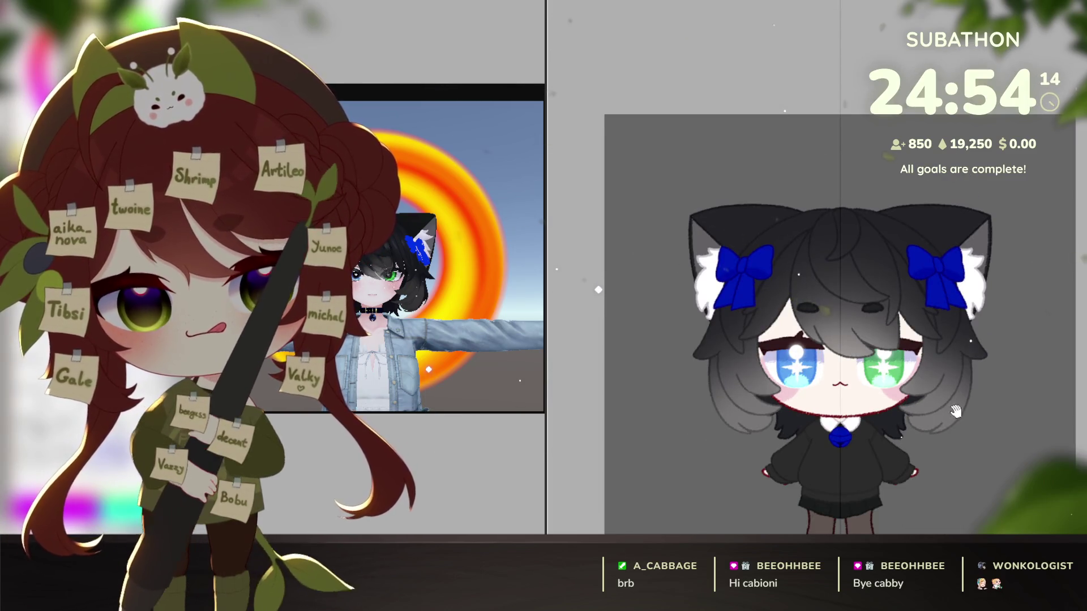
scroll(969, 411, up, 1)
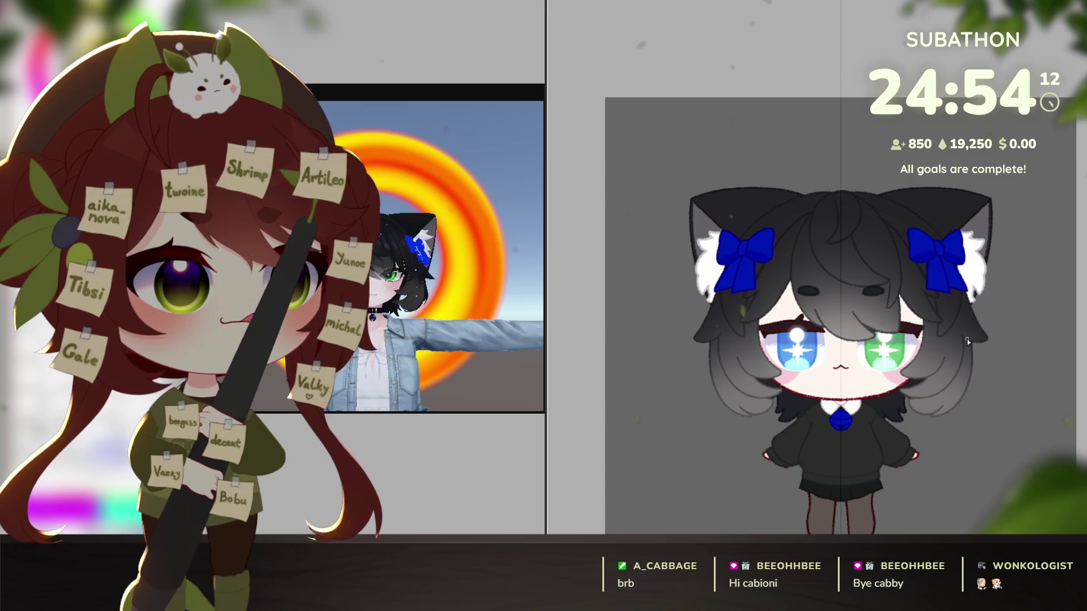
Step: Trace a double halo outline between the bows and fill it with yellow
mouse_move(998, 335)
mouse_down()
mouse_move(959, 384)
mouse_move(768, 301)
mouse_up()
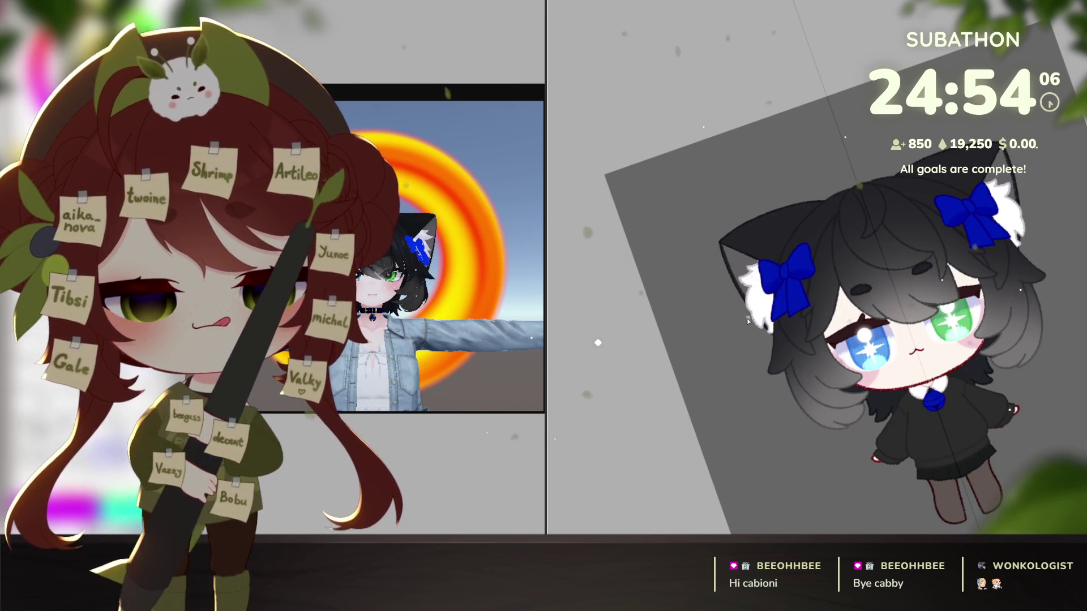
drag(1015, 212, 751, 304)
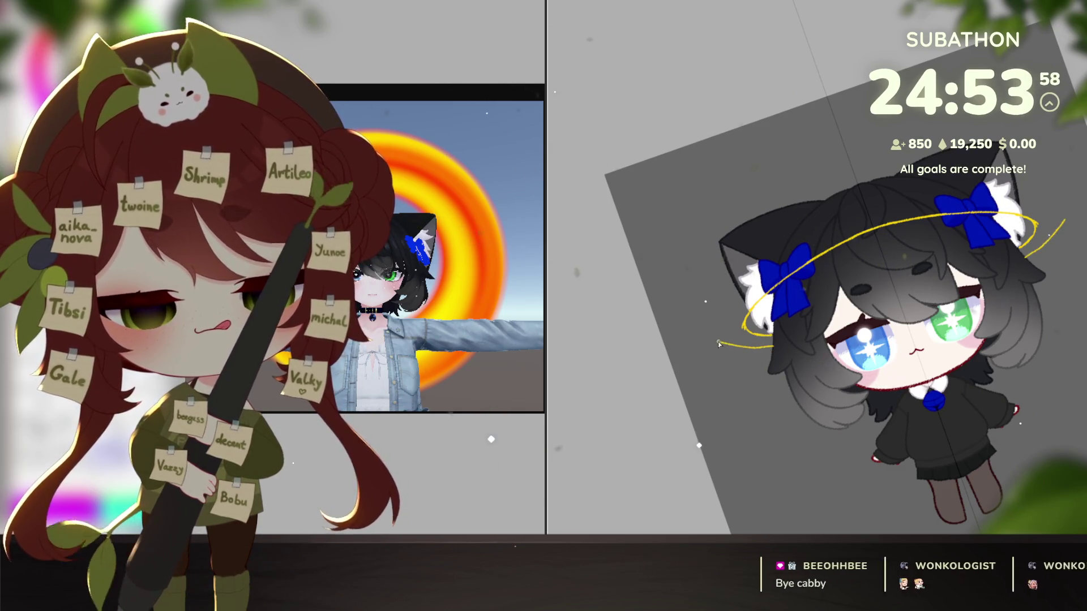
drag(1027, 189, 870, 204)
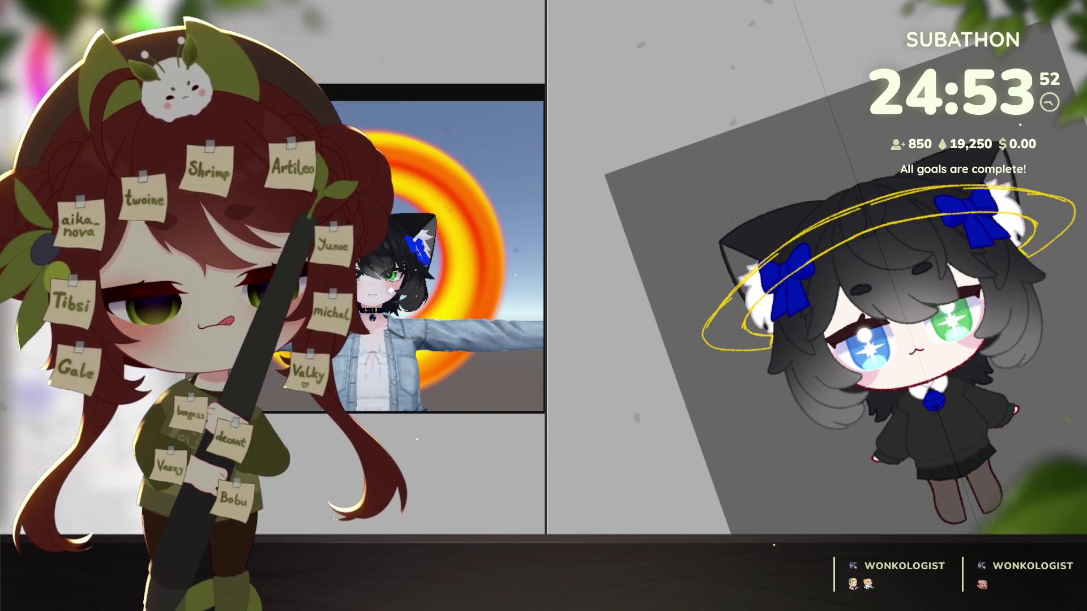
click(849, 208)
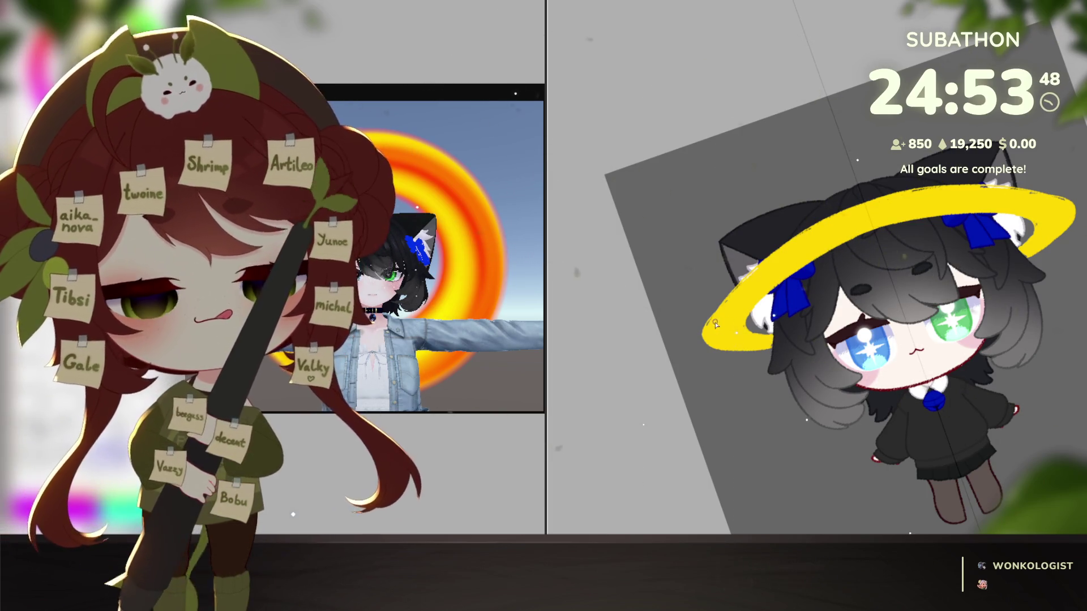
Step: Repaint the halo's left edges thicker with soft strokes, comparing before and after via undo/redo
drag(722, 320, 918, 199)
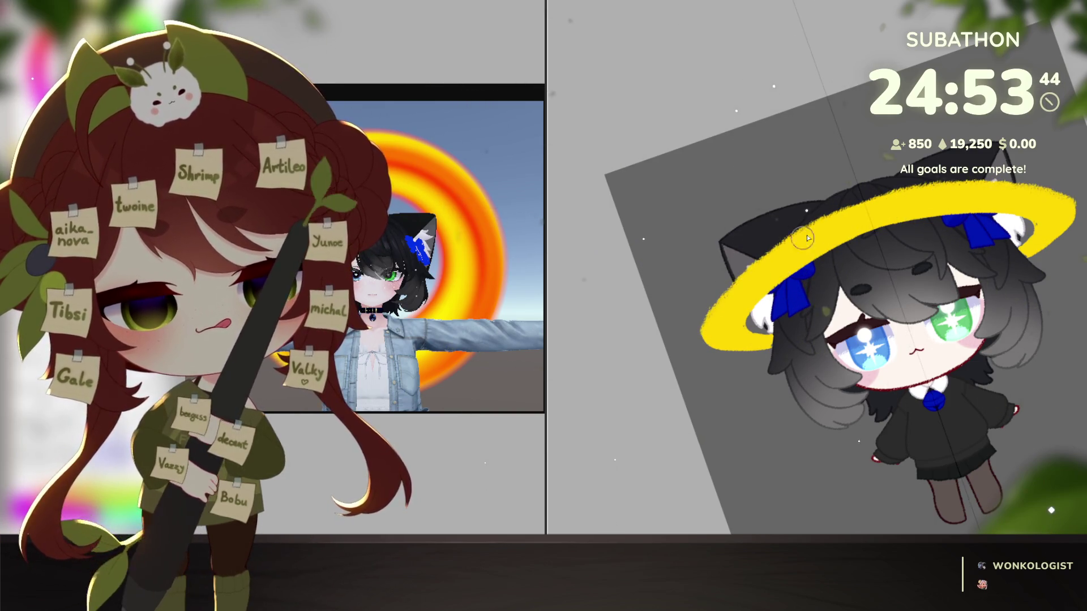
drag(727, 315, 802, 348)
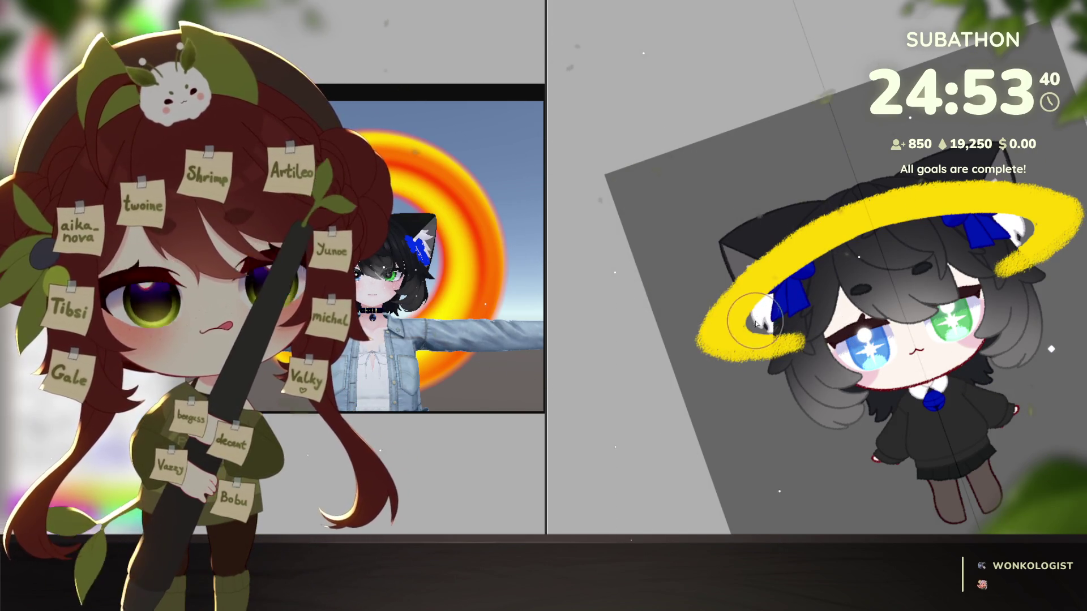
key(ctrl+z)
key(ctrl+y)
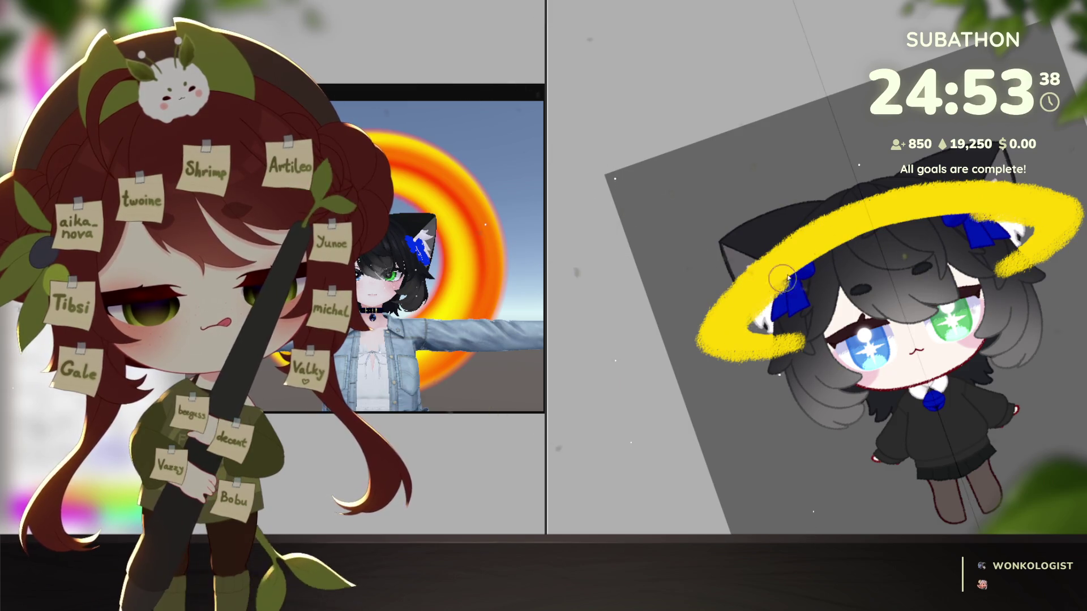
key(ctrl+z)
key(ctrl+y)
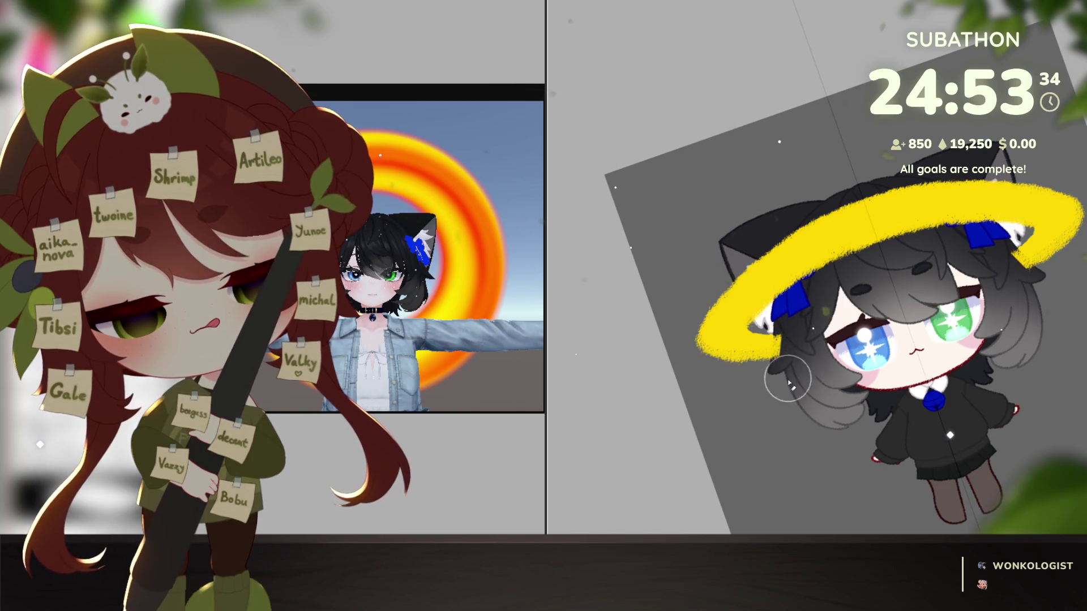
scroll(849, 427, down, 3)
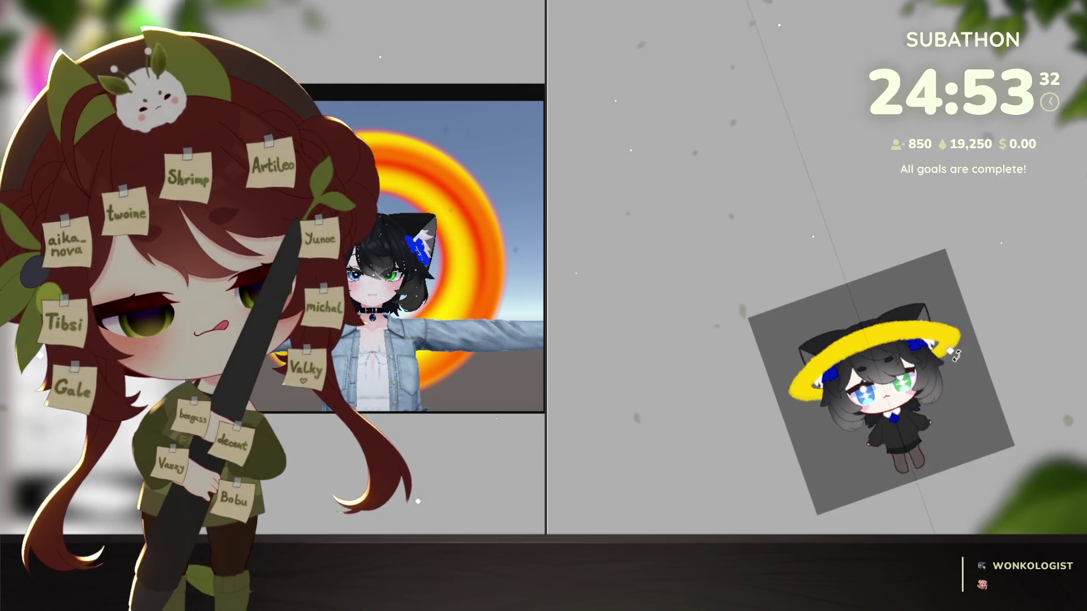
Step: Transform the halo: flatten it, tilt it slightly counter-clockwise and enlarge it over the ears
key(5)
scroll(928, 442, up, 2)
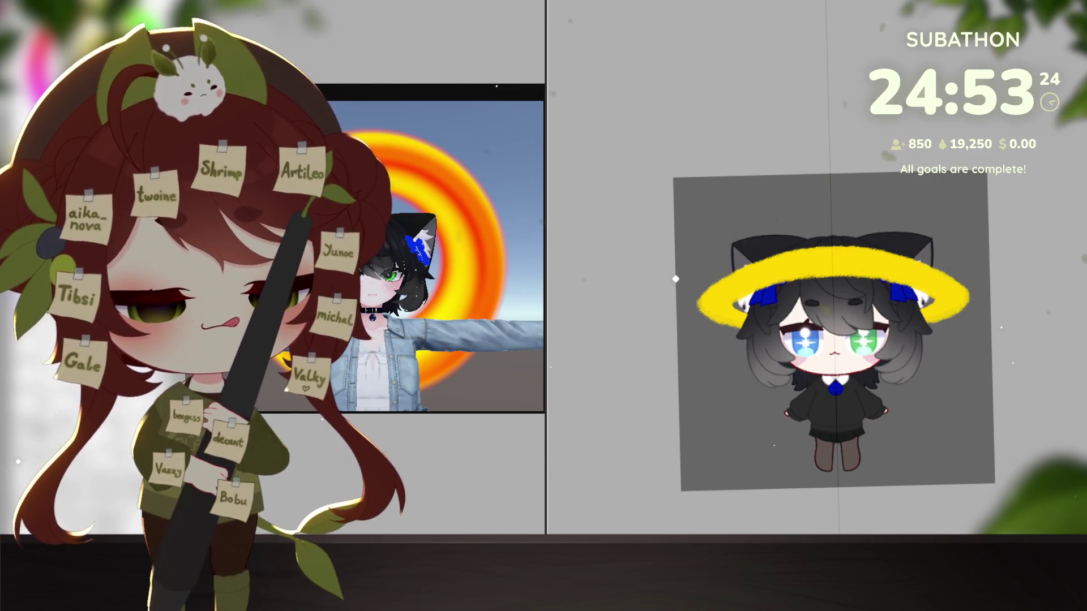
key(ctrl+t)
mouse_move(830, 252)
mouse_down()
mouse_move(835, 276)
mouse_move(846, 264)
mouse_up()
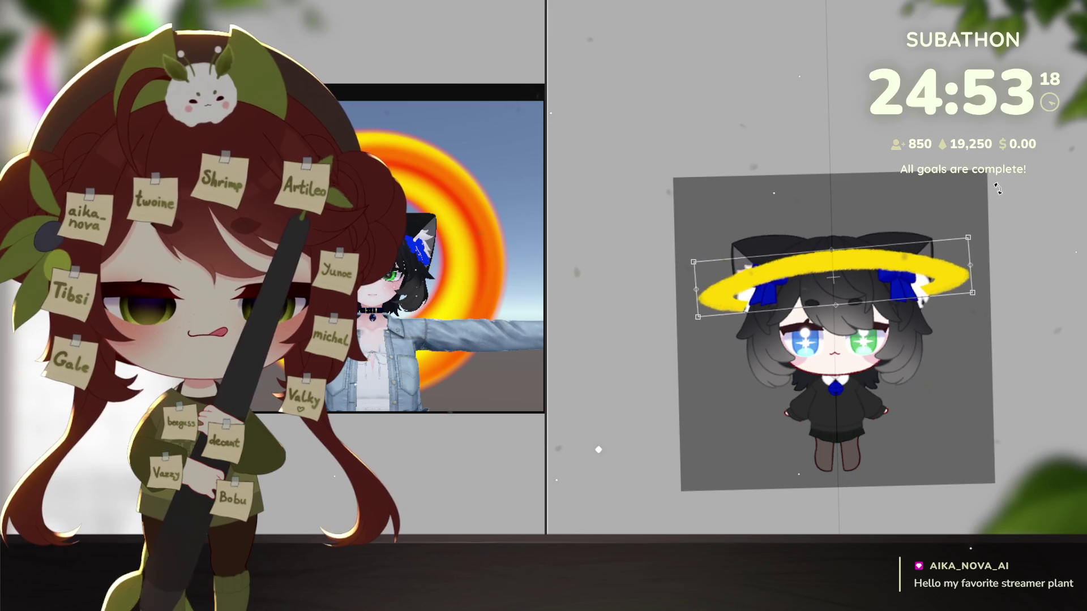
drag(1001, 201, 997, 181)
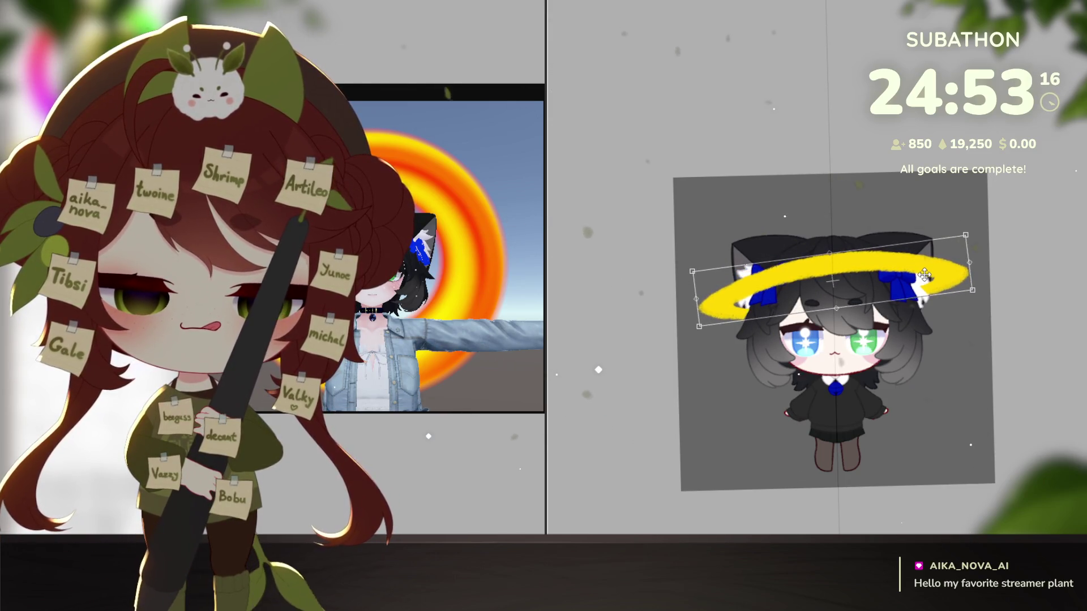
drag(962, 233, 965, 239)
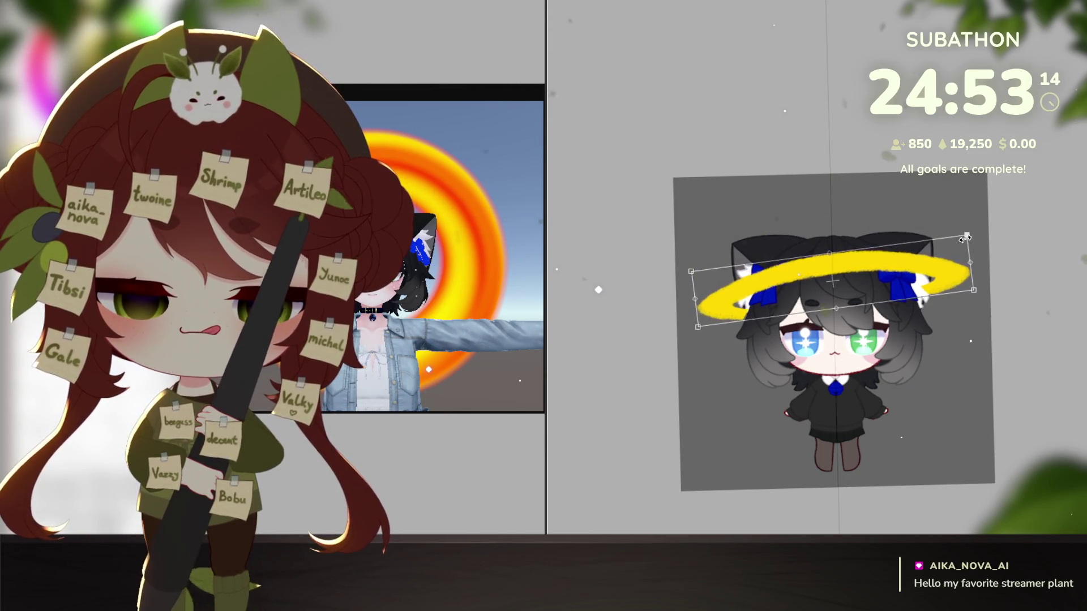
key(Return)
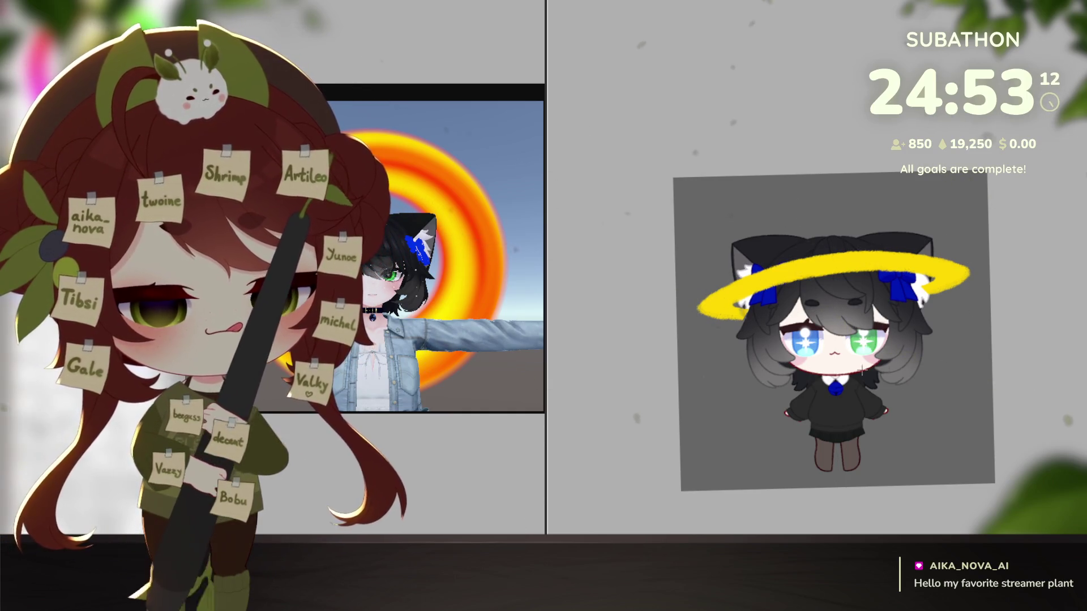
scroll(862, 371, up, 1)
scroll(862, 370, up, 1)
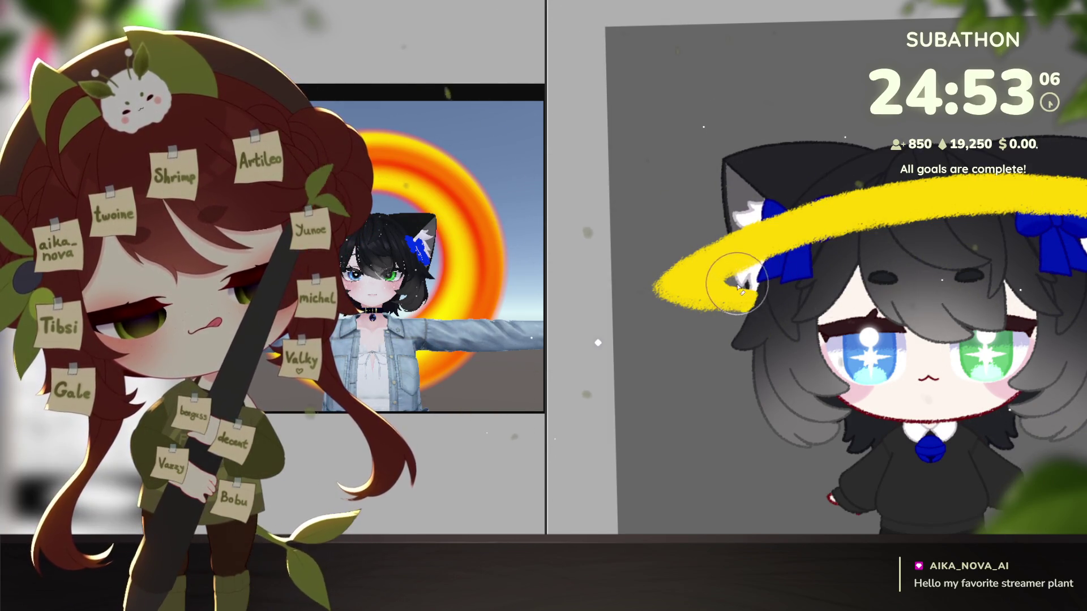
drag(930, 361, 915, 434)
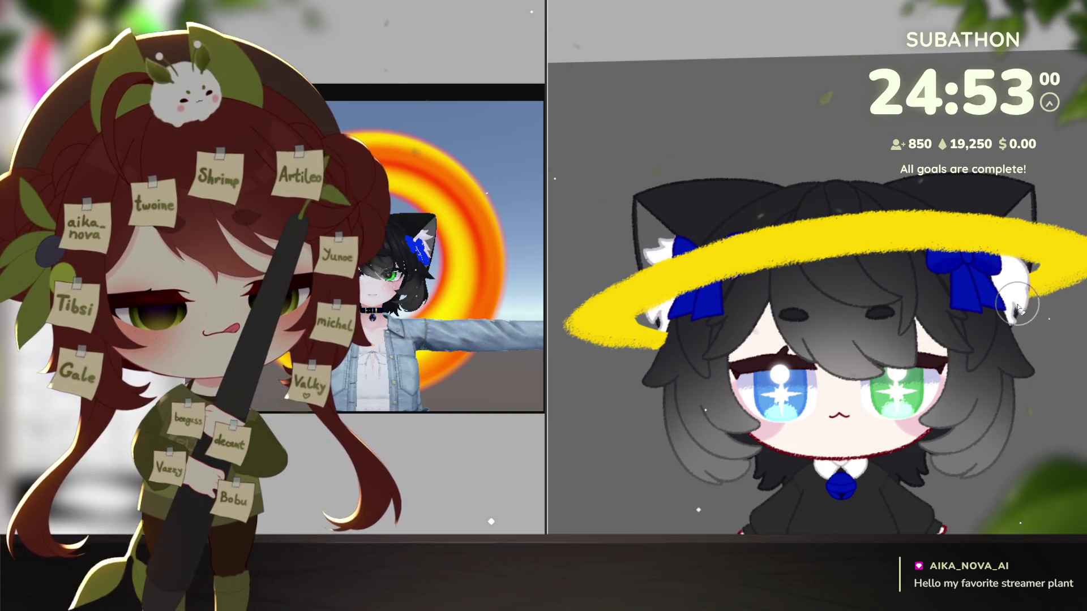
scroll(985, 412, down, 3)
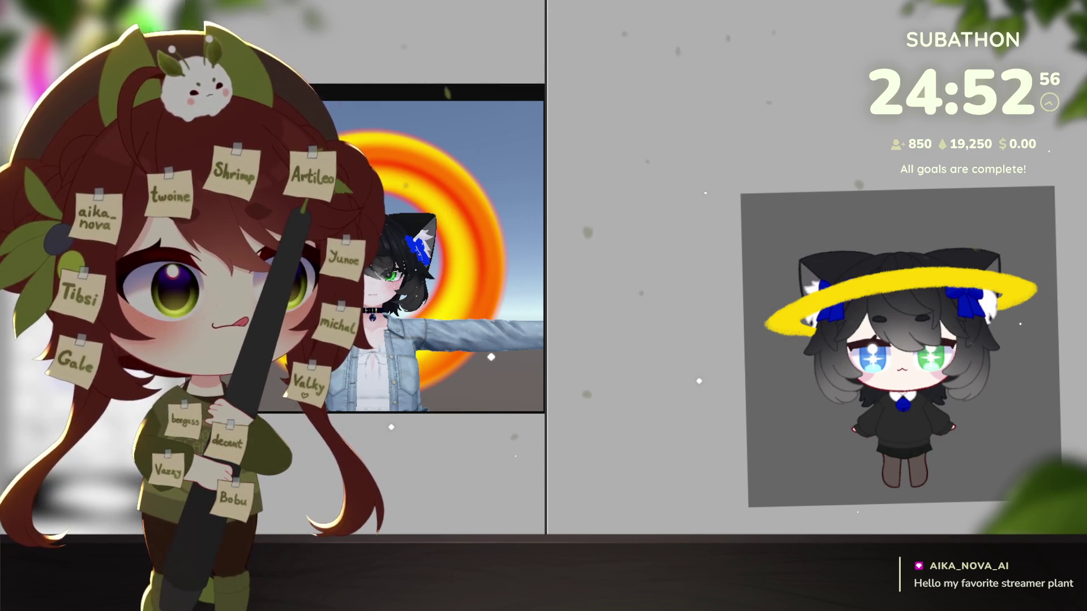
Step: Tilt and reposition the canvas view around the halo
drag(897, 446, 971, 417)
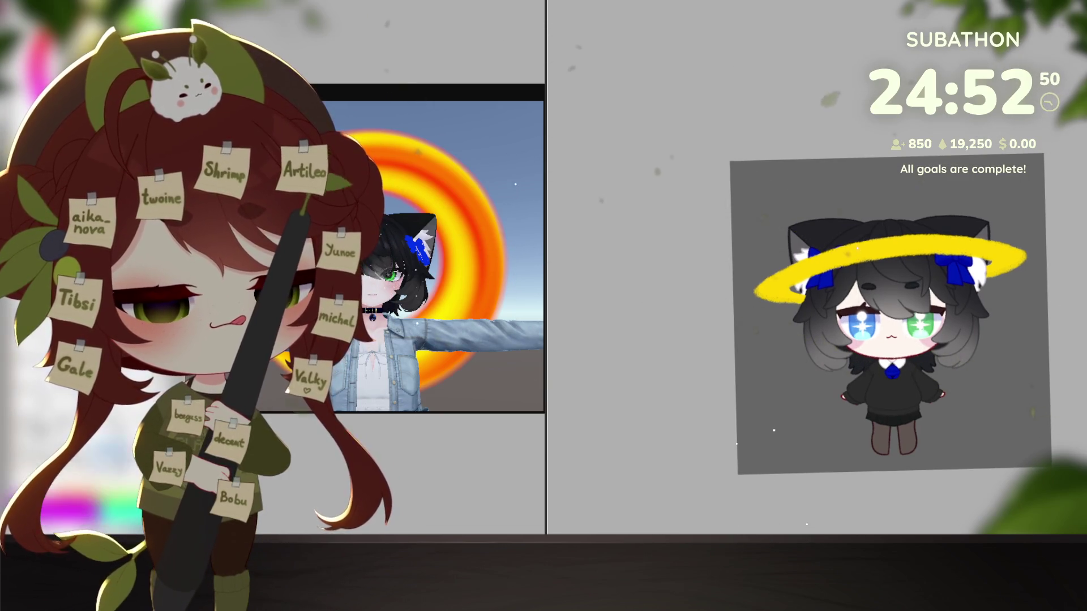
scroll(903, 362, up, 1)
scroll(903, 361, up, 1)
scroll(903, 363, up, 2)
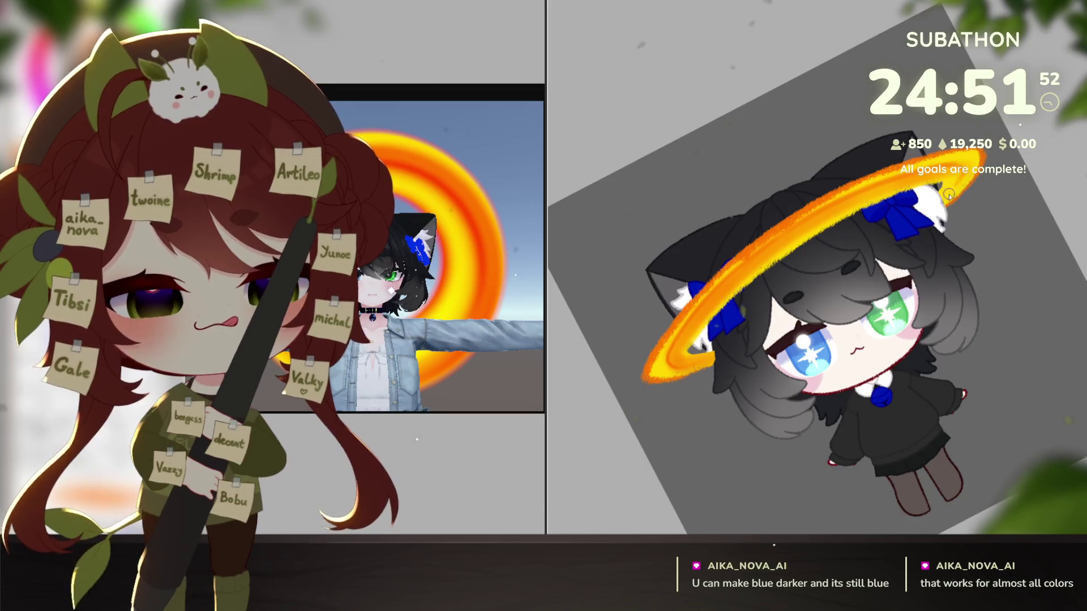
scroll(849, 357, down, 3)
scroll(916, 428, down, 2)
key(Delete)
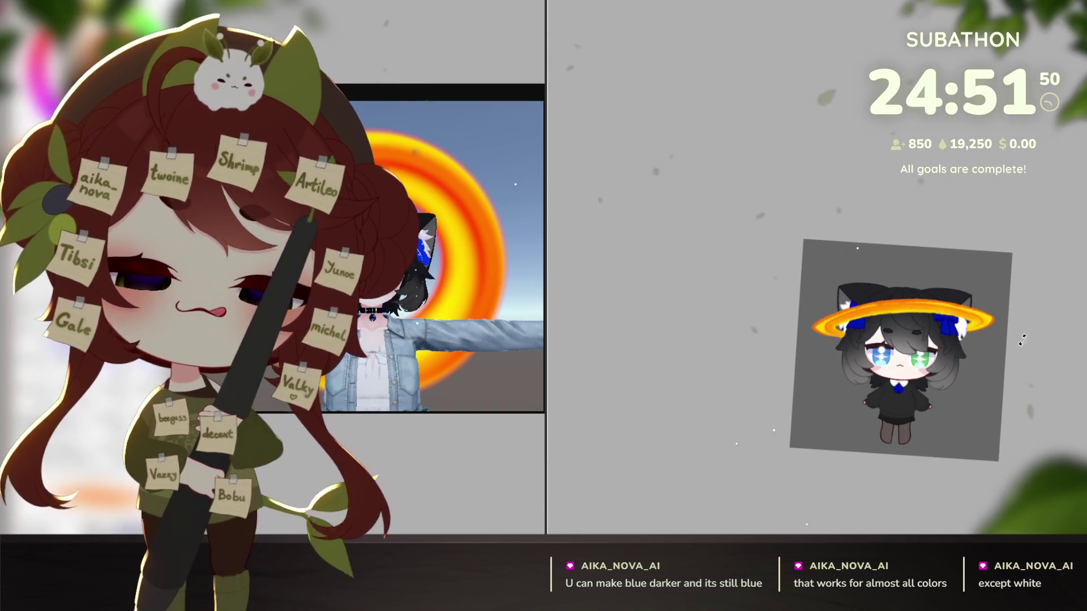
scroll(909, 408, up, 2)
scroll(896, 334, up, 3)
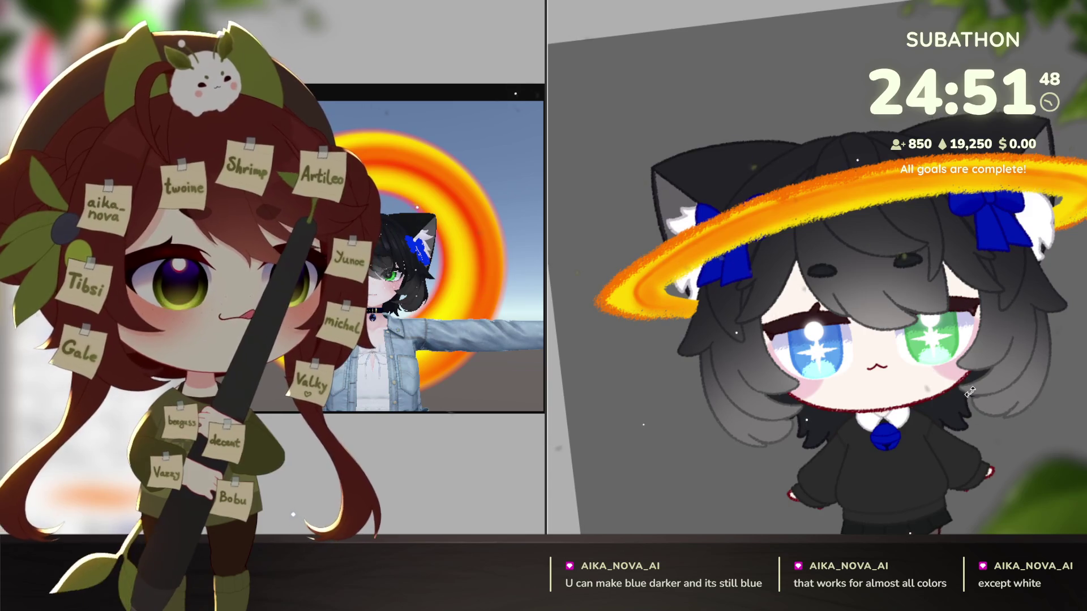
drag(893, 335, 953, 354)
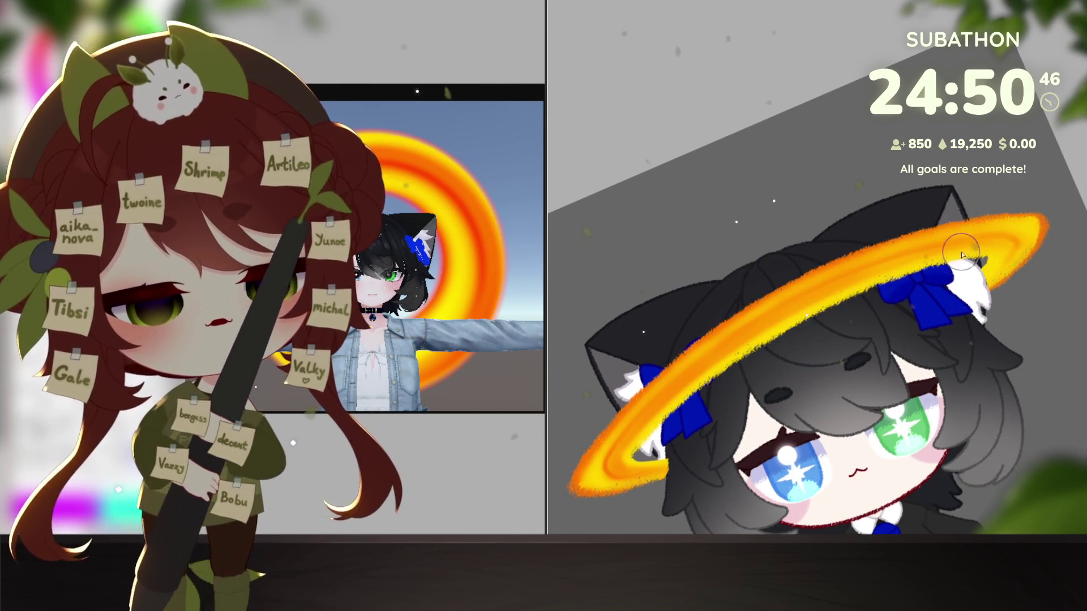
click(874, 395)
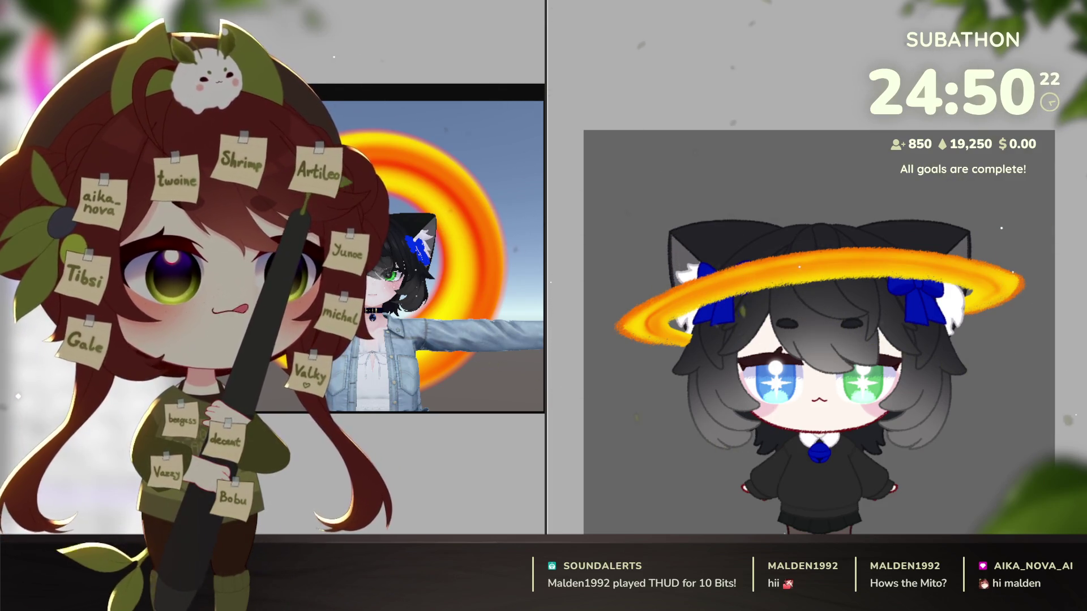
drag(1059, 323, 1062, 300)
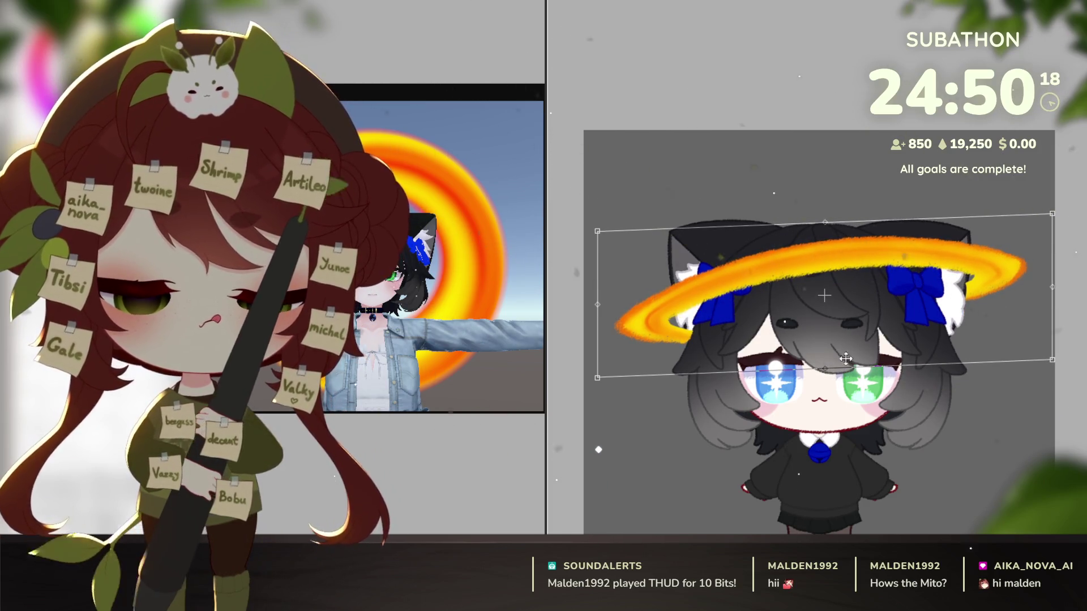
Step: Stretch the halo slightly taller via its bottom handle and apply the transformation
drag(835, 385, 835, 398)
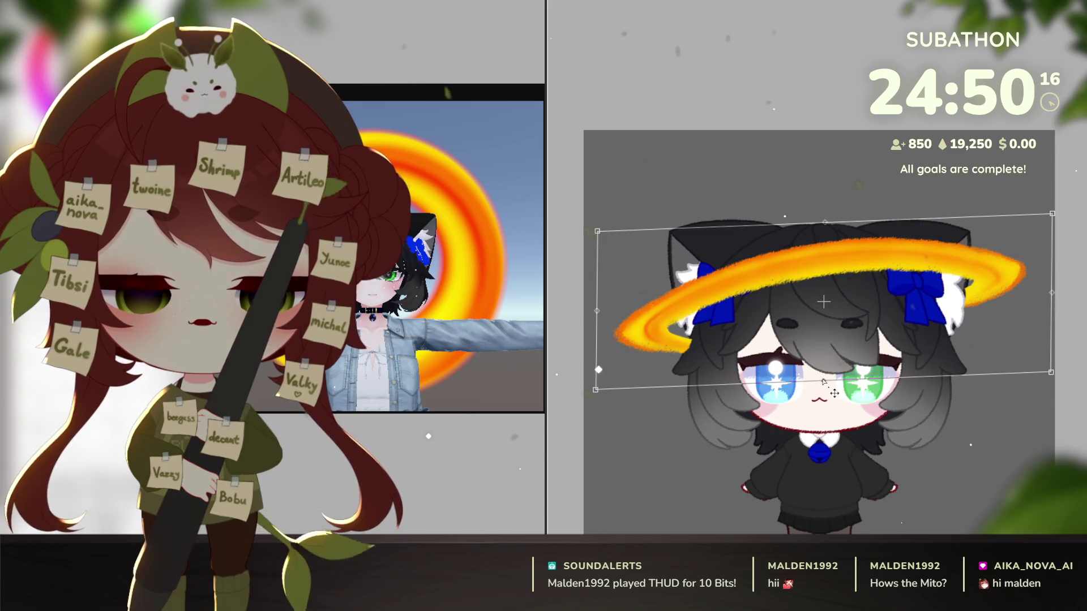
key(Return)
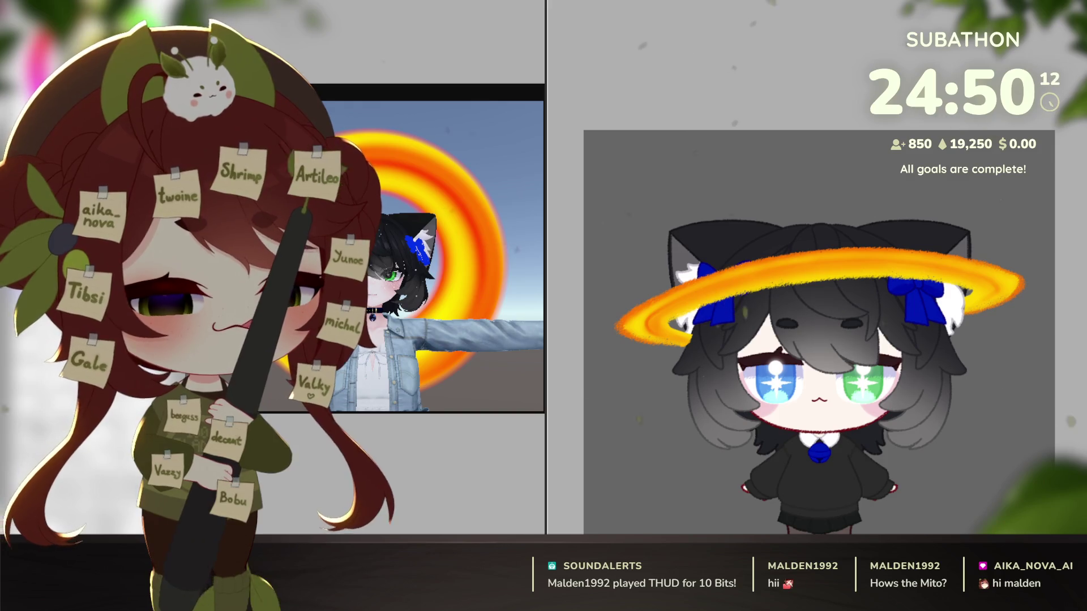
drag(882, 472, 904, 393)
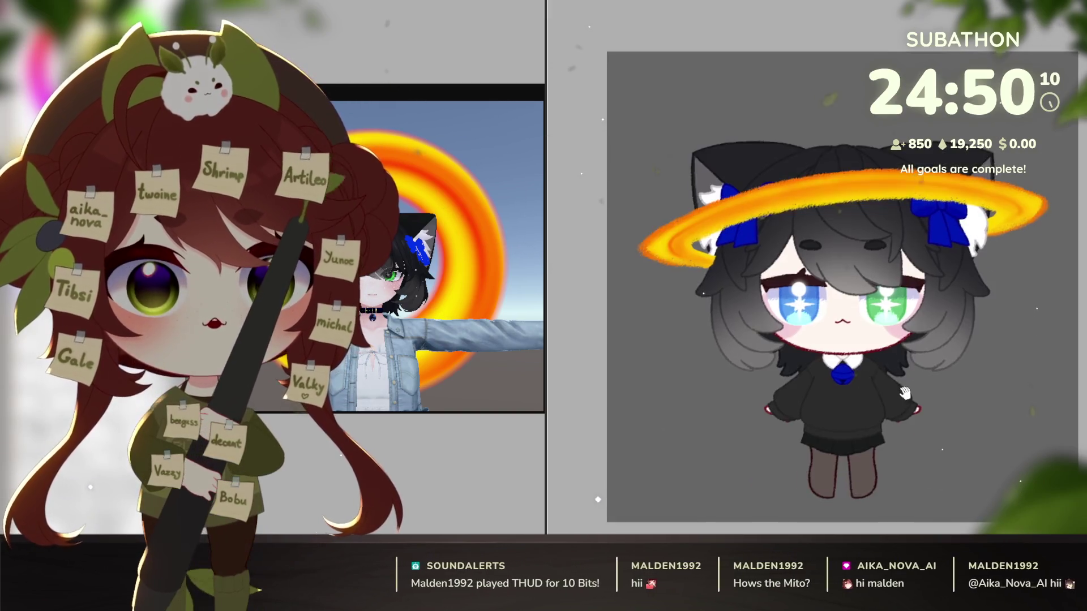
scroll(905, 393, up, 5)
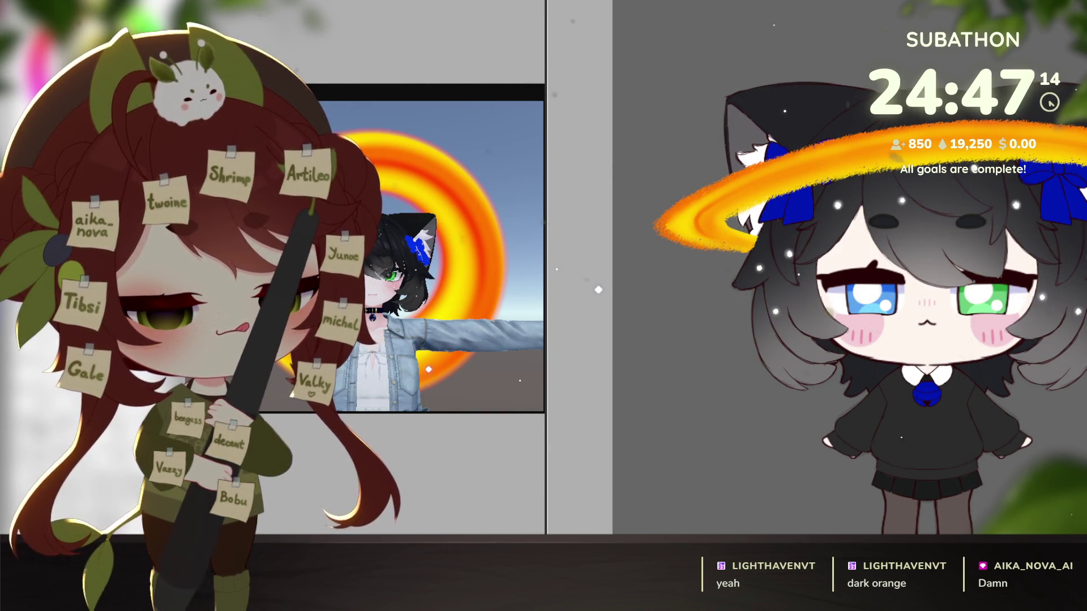
Step: Bring up the transform box around the chibi's face area
click(1078, 358)
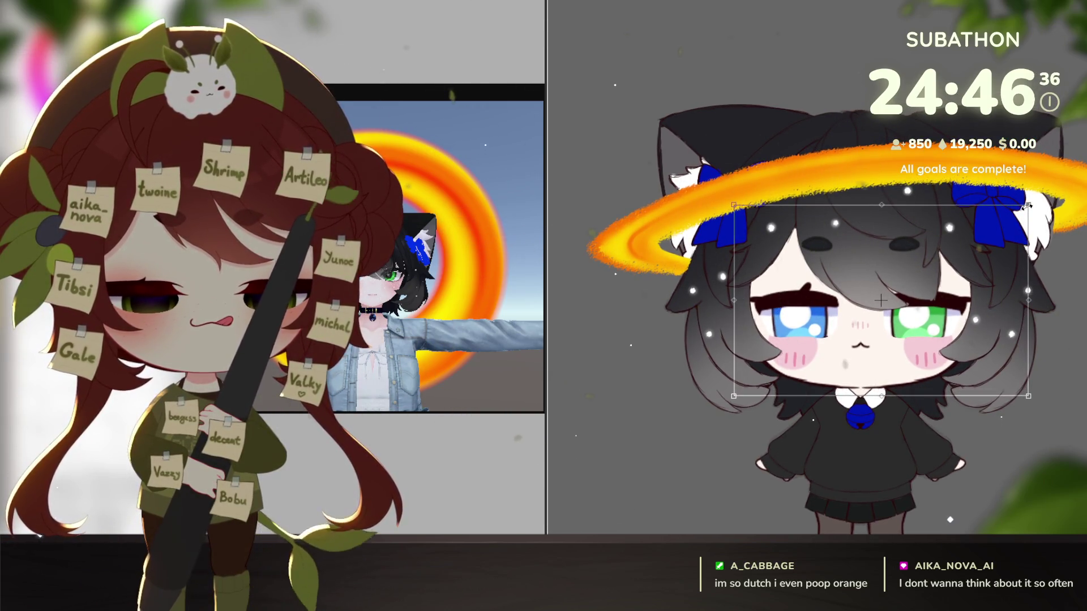
Step: Drag the face's right edge handle inward to narrow it horizontally
drag(1026, 301, 1016, 301)
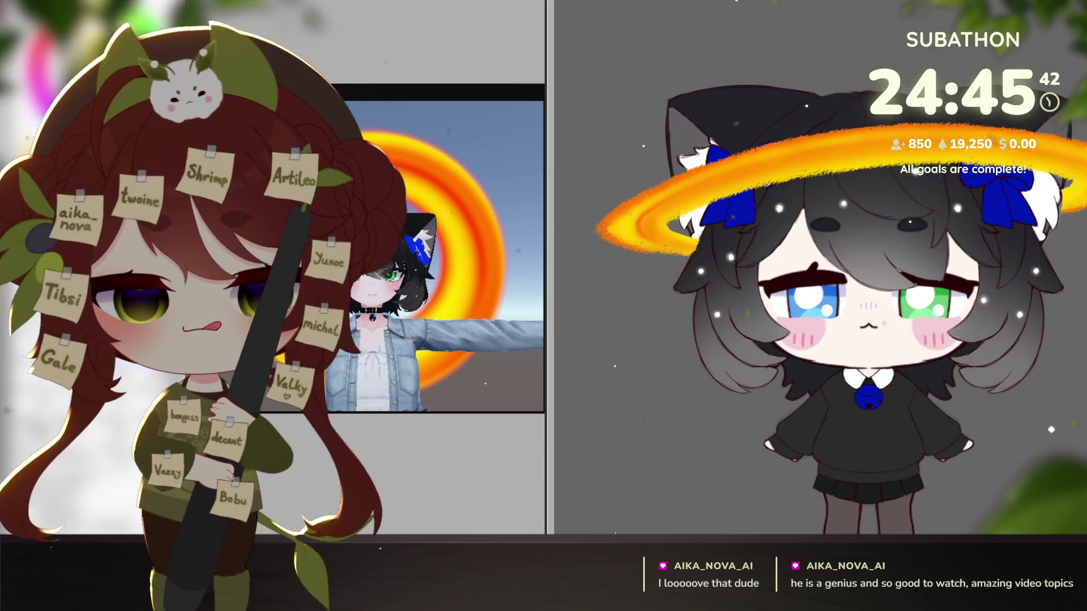
scroll(947, 403, down, 2)
scroll(947, 403, down, 3)
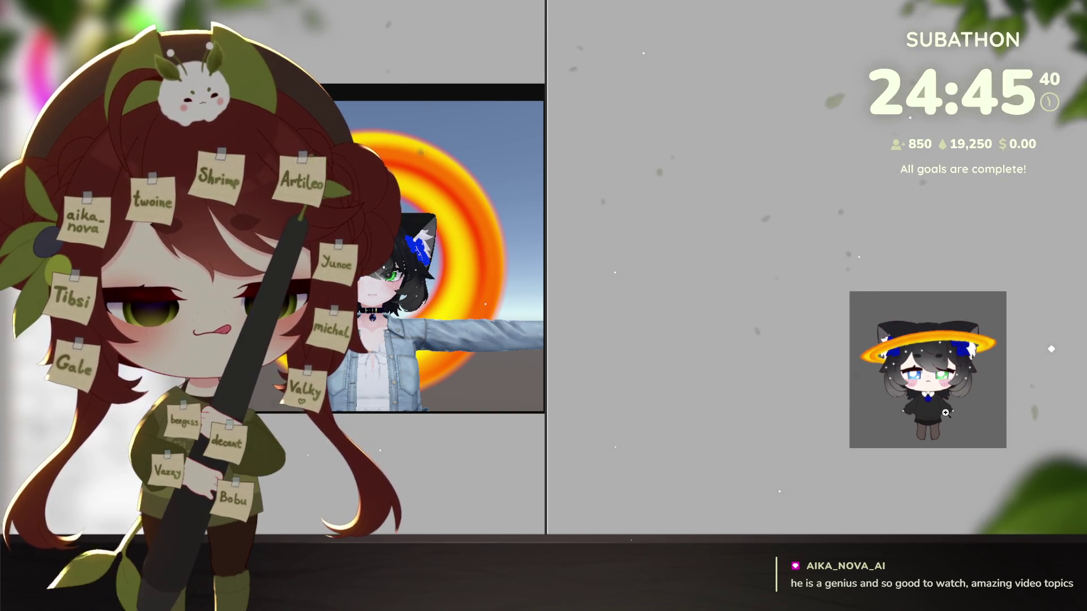
scroll(947, 449, up, 4)
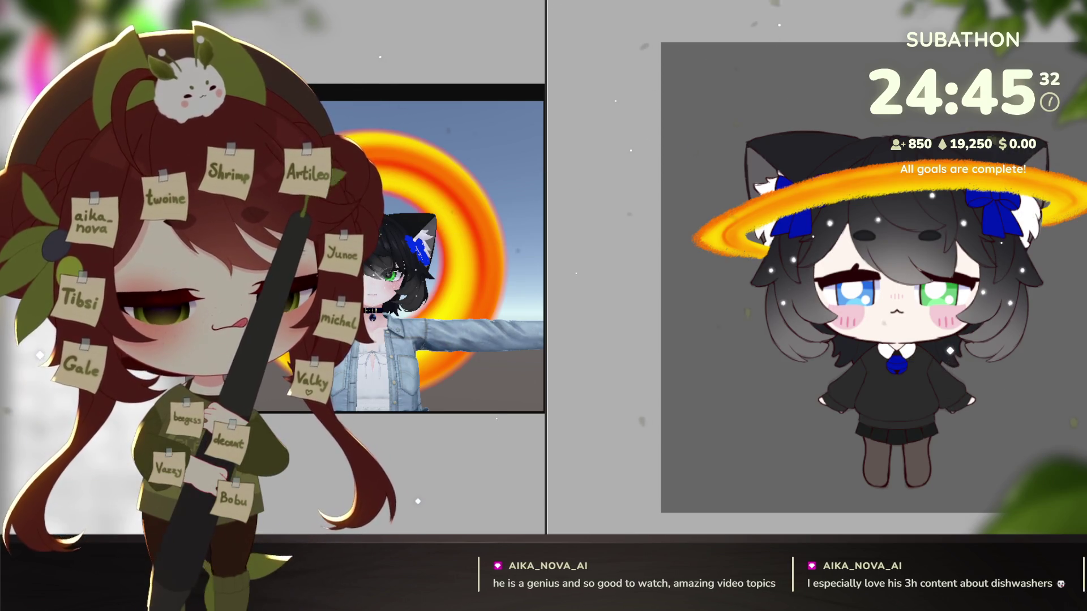
scroll(913, 322, up, 5)
Step: Scale the mustache-shaped mouth down with a corner handle
mouse_move(912, 321)
mouse_down()
mouse_move(891, 351)
mouse_move(894, 328)
mouse_up()
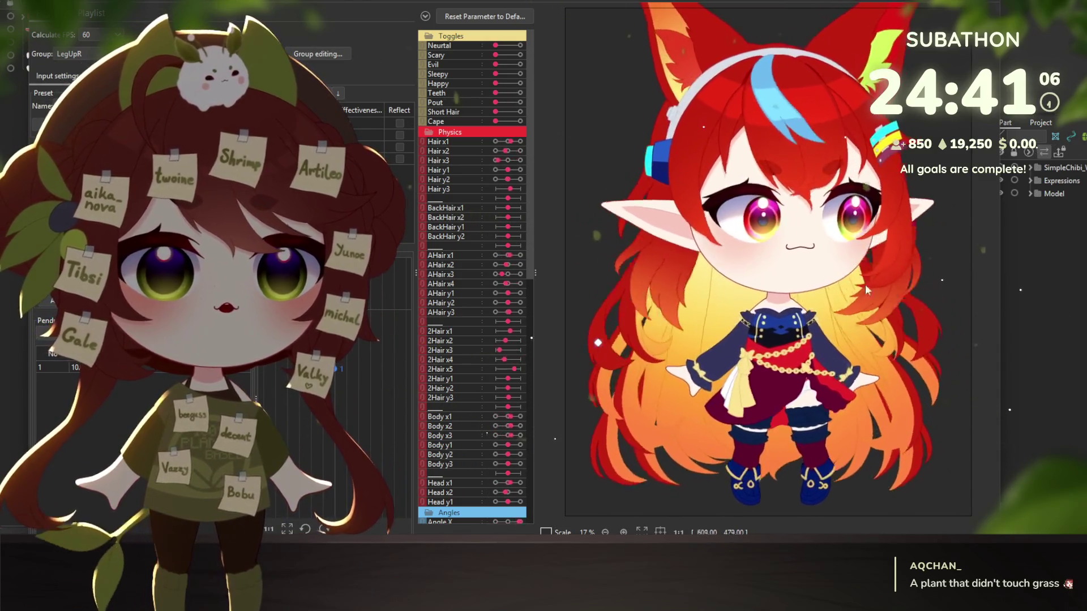
scroll(848, 313, down, 2)
scroll(848, 312, down, 2)
scroll(849, 313, down, 2)
scroll(824, 292, up, 2)
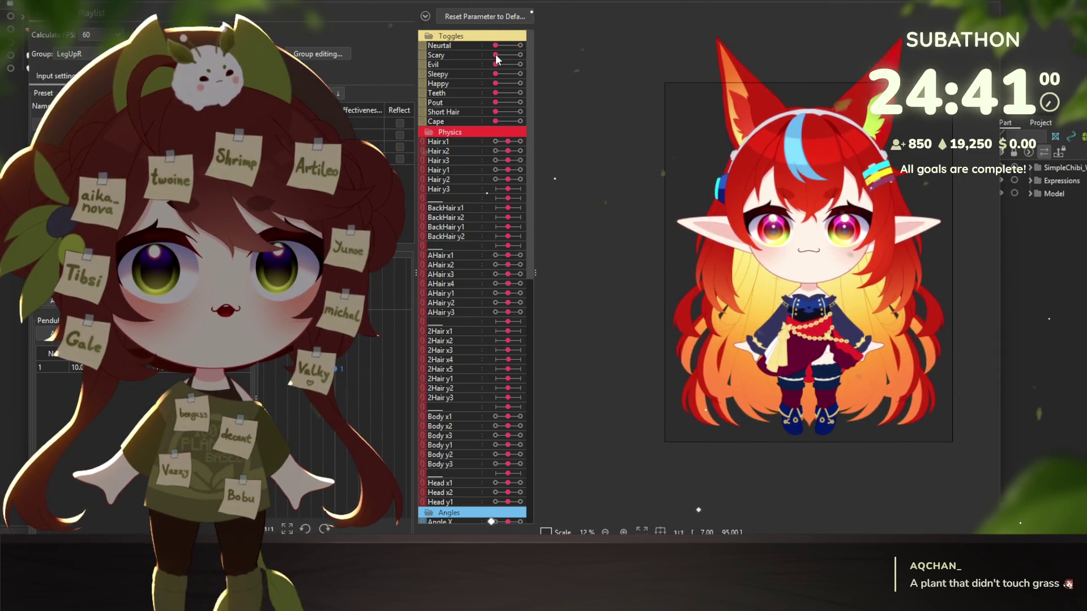
Step: Try the Scary pentagram eyes, switch to the Evil angry red eyes, and swing the head to test motion
drag(496, 56, 520, 55)
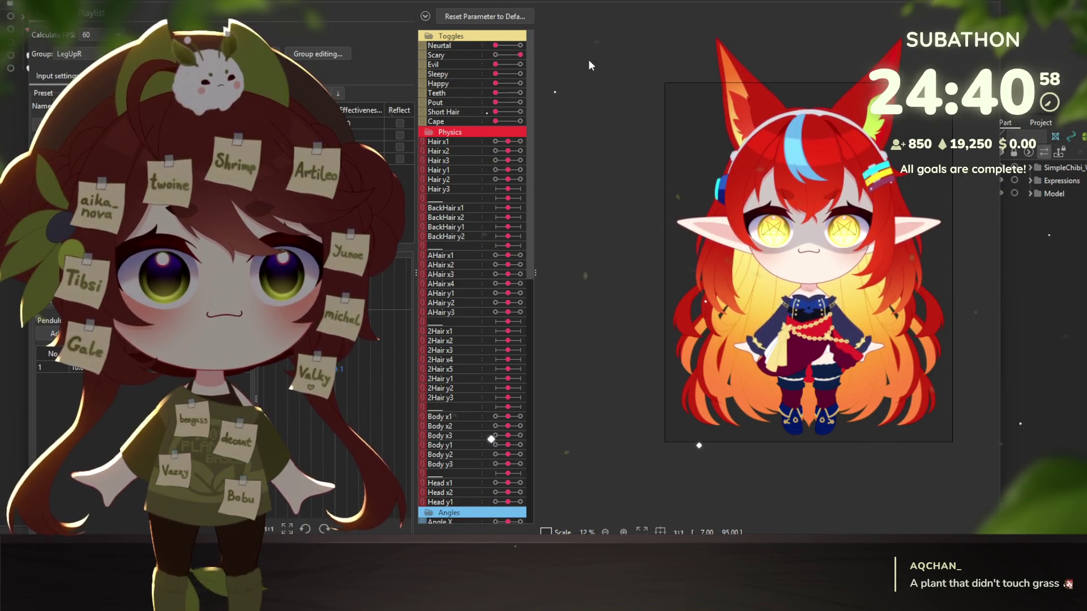
scroll(874, 198, up, 2)
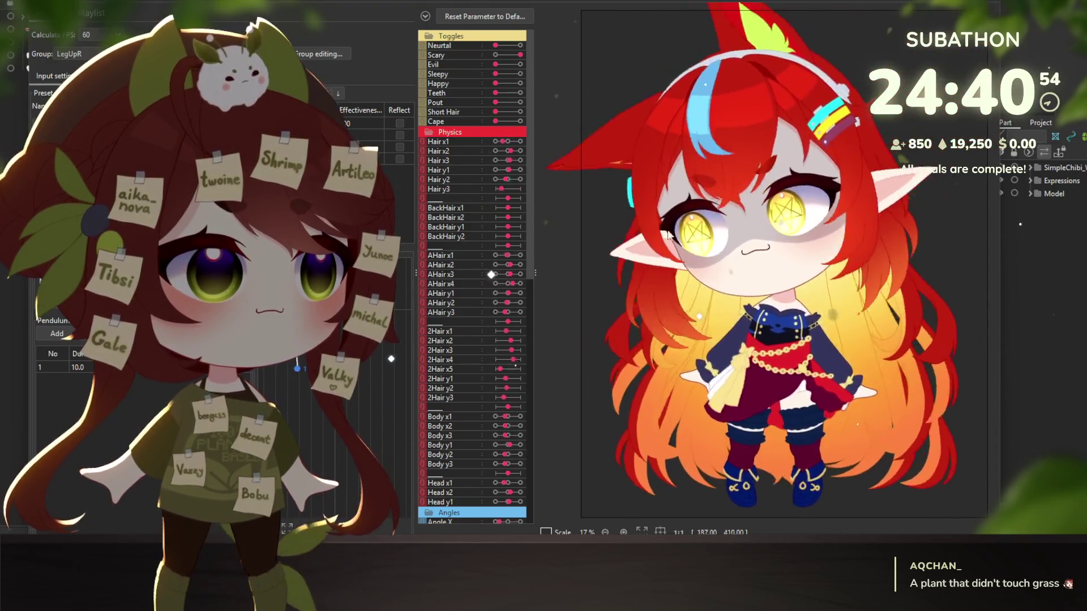
scroll(858, 228, up, 2)
click(496, 56)
drag(497, 65, 521, 64)
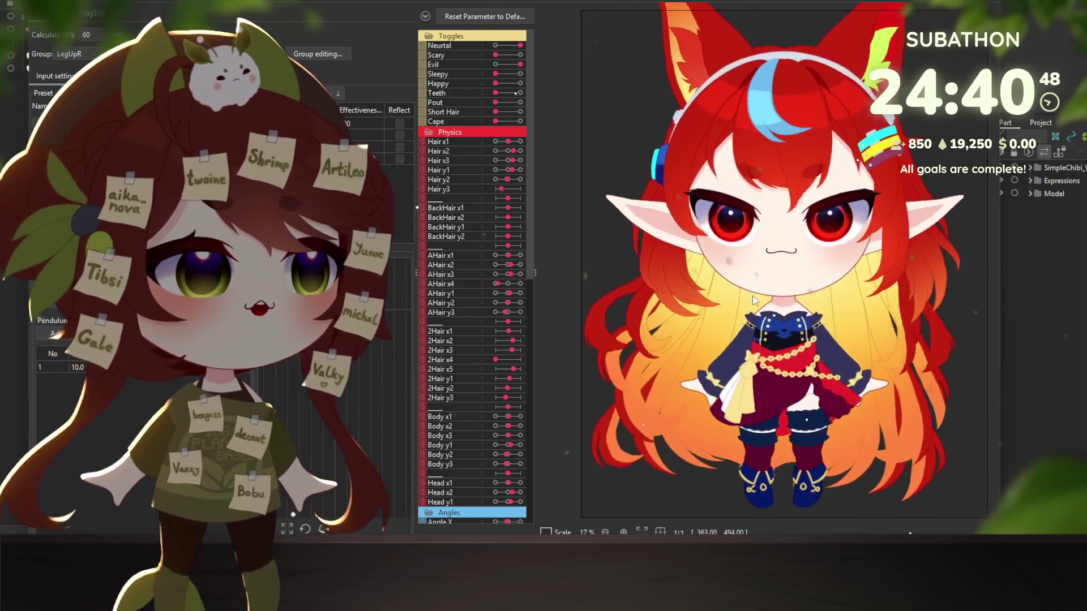
scroll(821, 247, up, 2)
drag(821, 247, 686, 239)
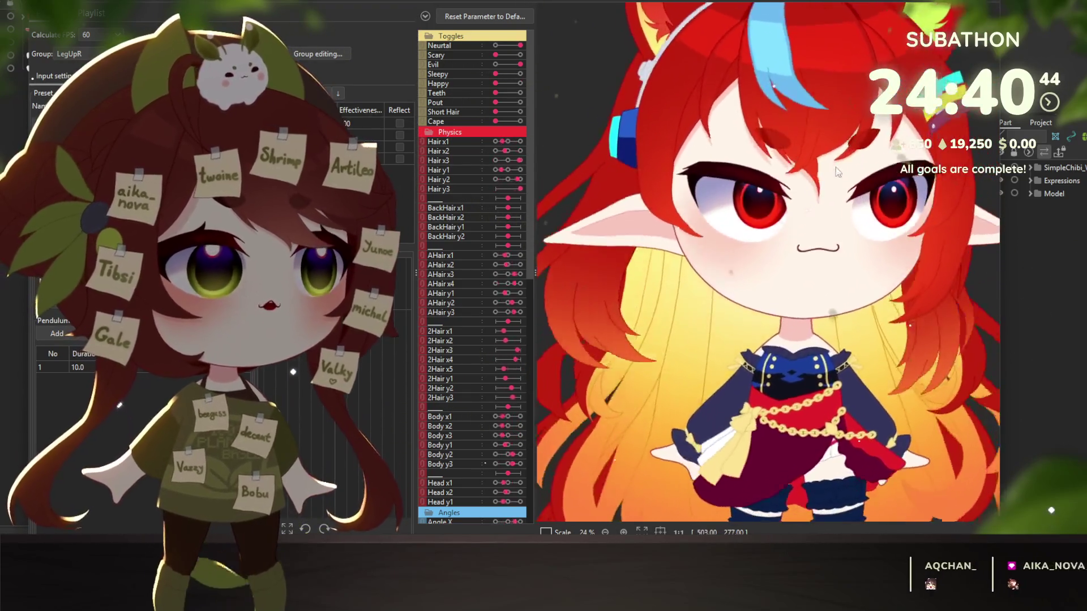
scroll(774, 252, up, 2)
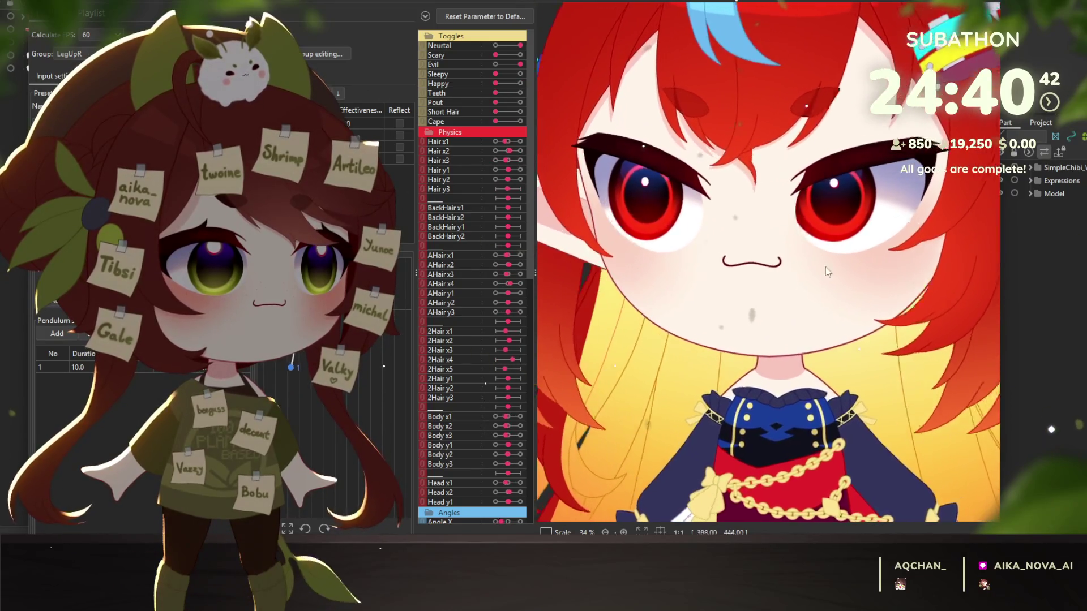
drag(616, 256, 763, 273)
scroll(763, 275, down, 2)
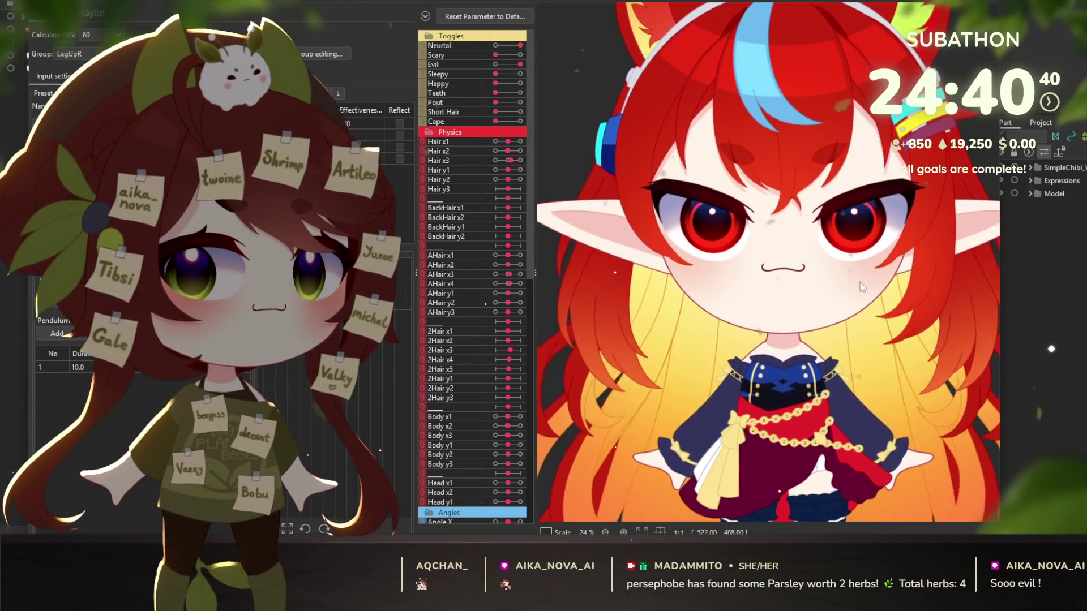
Step: Collapse the Physics, Angles, Eyes, Brows and Ears groups, open the mouth and switch fangs to sharp teeth
click(427, 132)
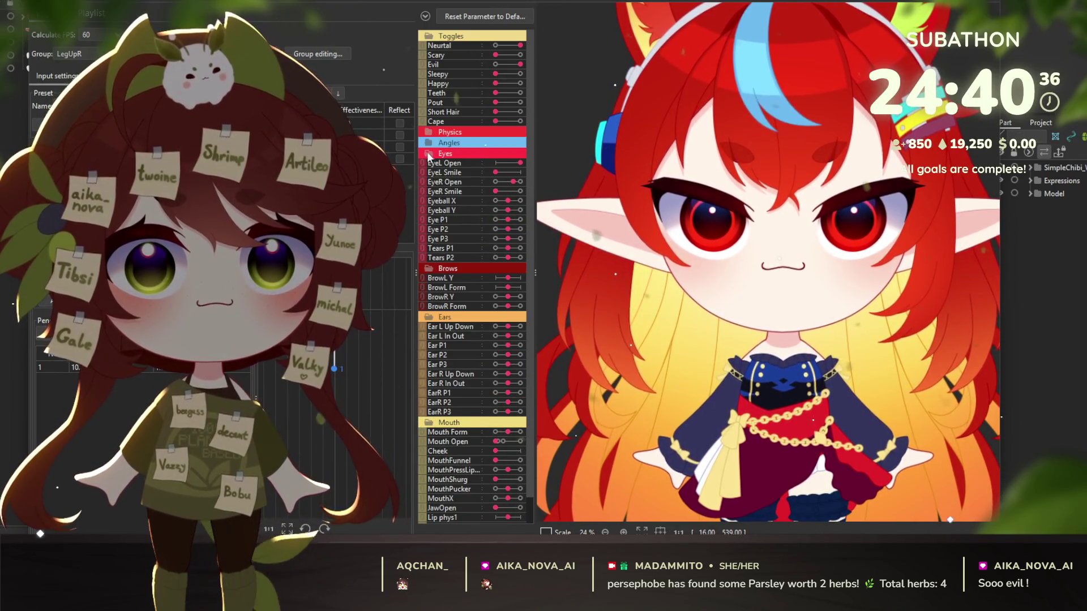
click(427, 152)
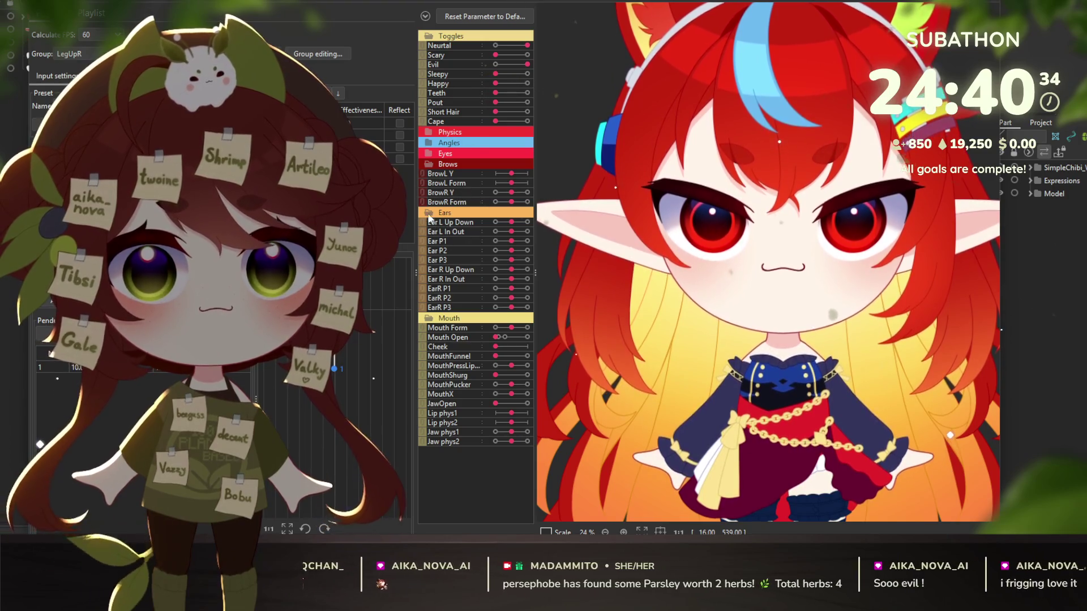
click(428, 163)
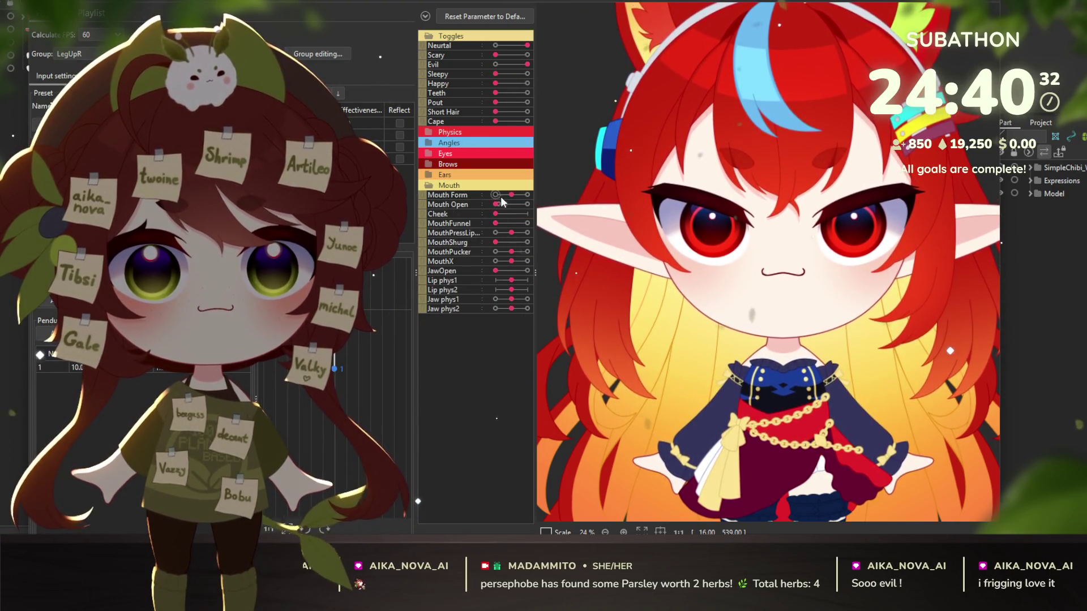
click(515, 201)
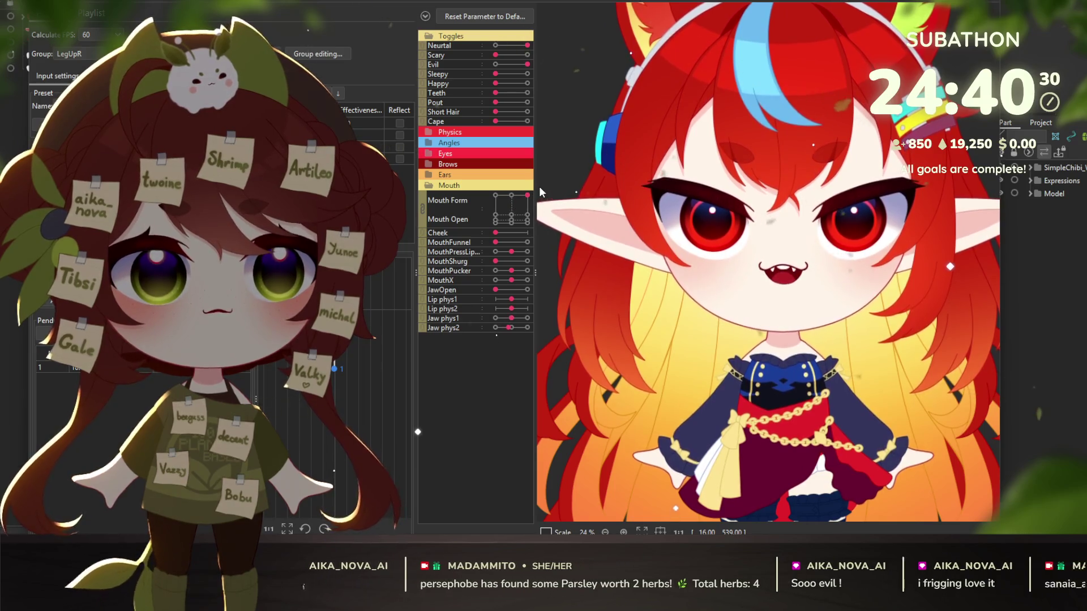
drag(495, 94, 526, 93)
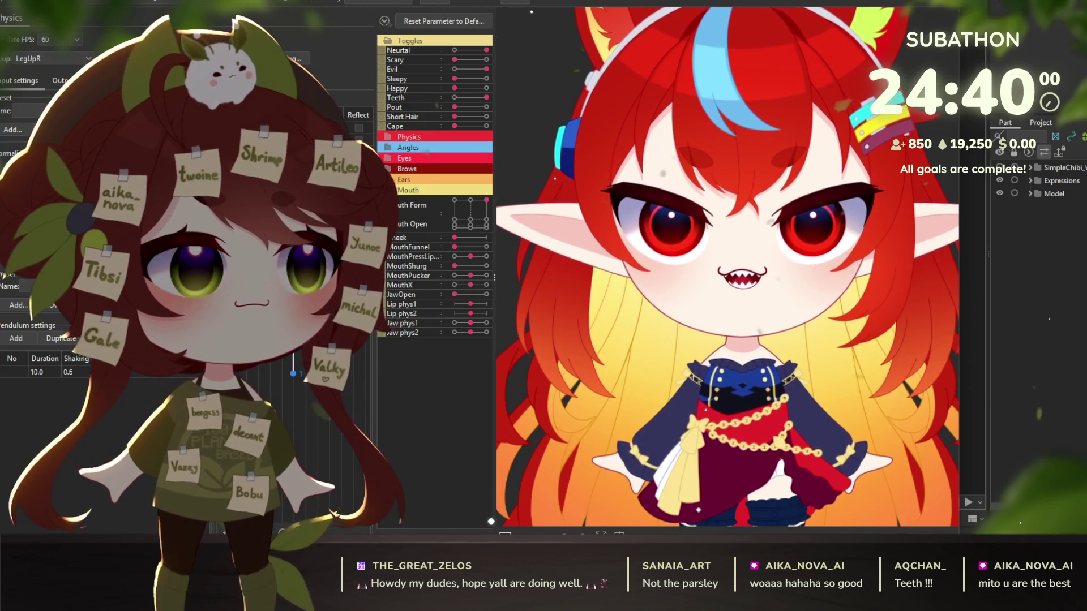
scroll(747, 293, up, 3)
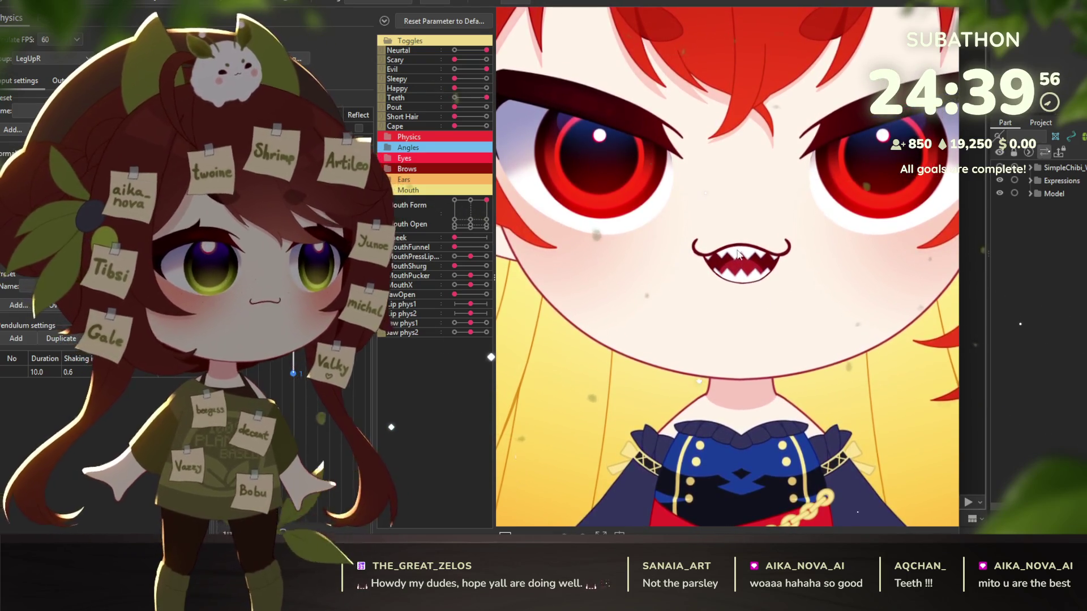
scroll(773, 289, down, 1)
scroll(760, 275, down, 2)
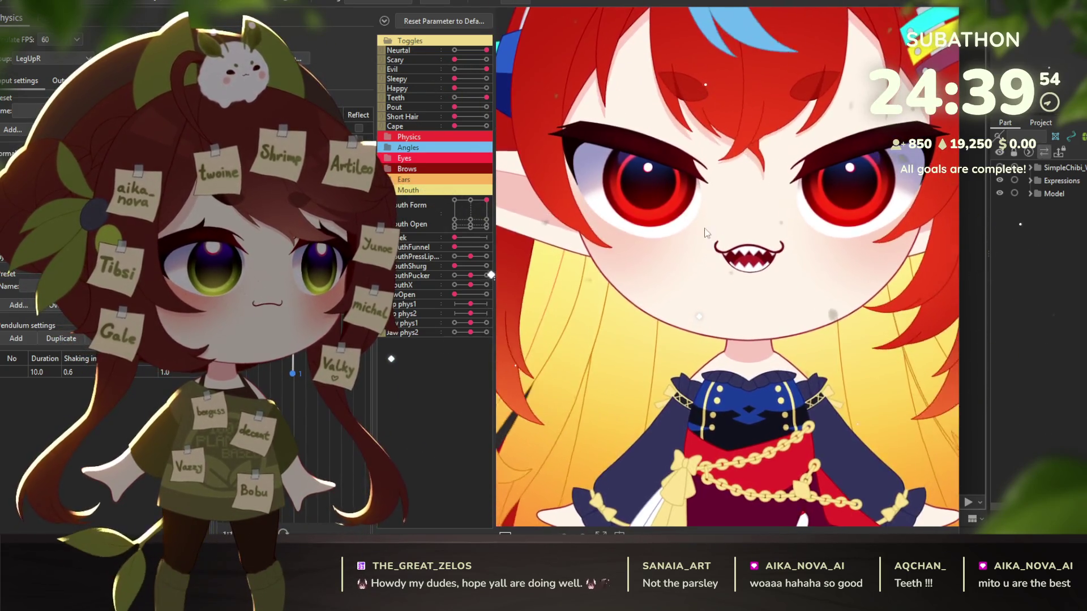
scroll(758, 261, up, 1)
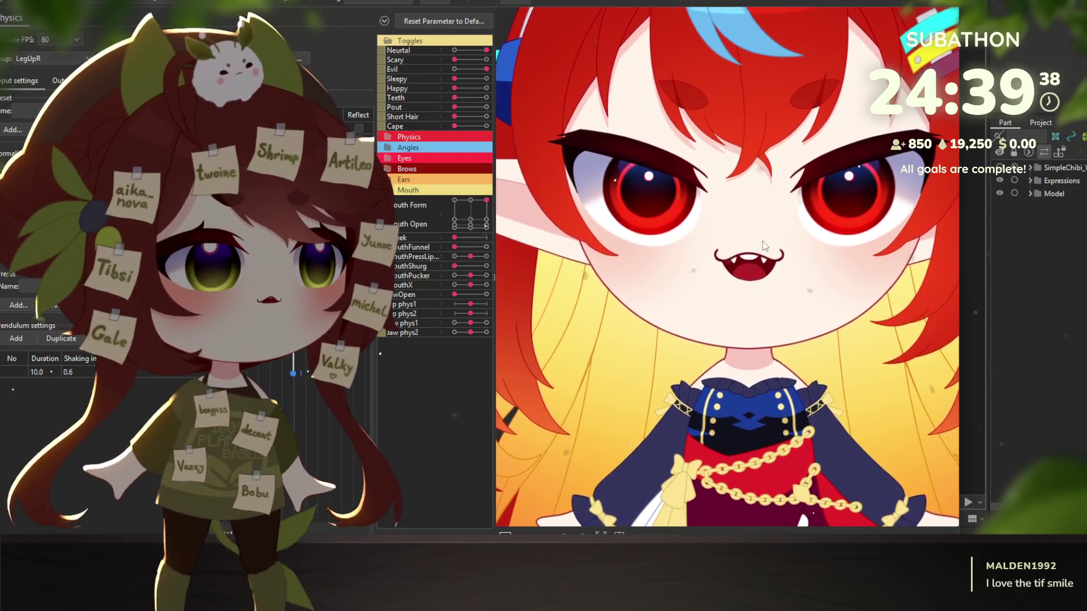
scroll(738, 312, down, 5)
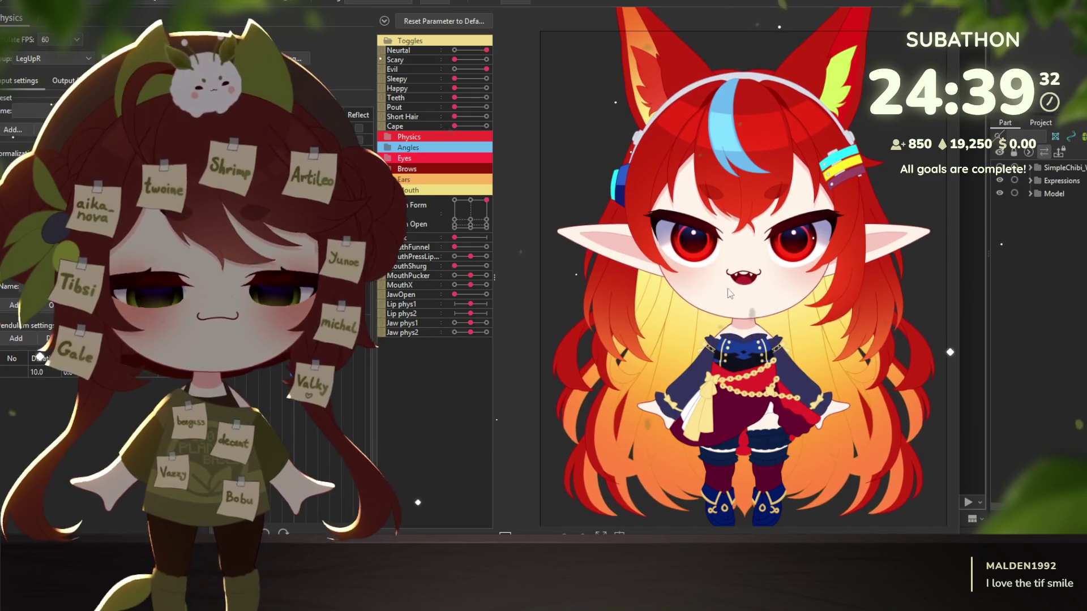
scroll(747, 284, up, 3)
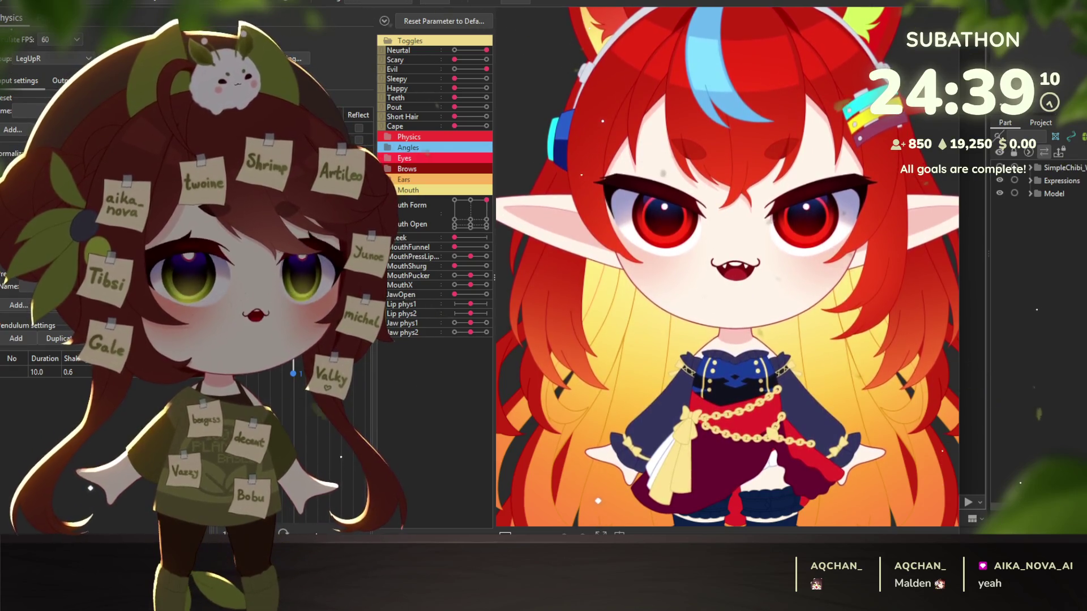
Step: Close the physics preview to return to the editing canvas with its deformer grid
key(Escape)
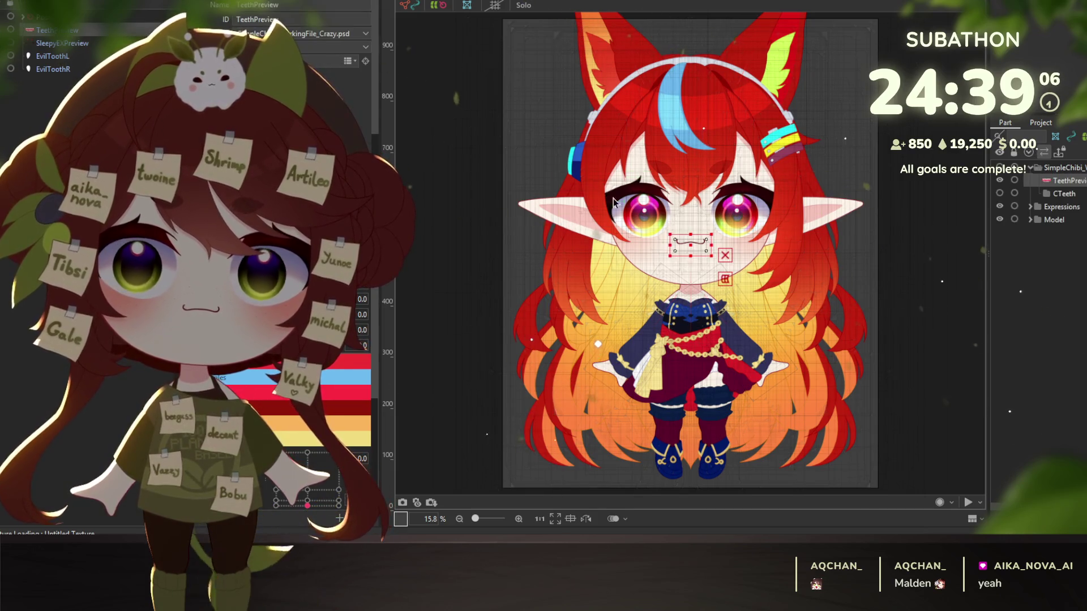
scroll(595, 217, up, 5)
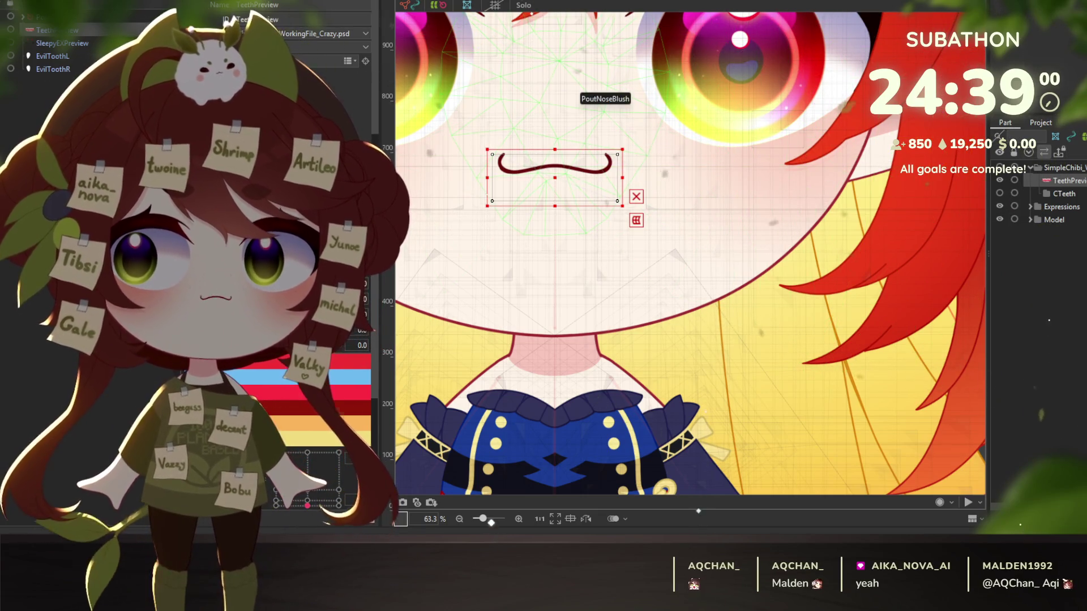
Step: Generate an automatic mesh on the TeethPreview mouth art mesh with the Standard preset
key(ctrl+shift+a)
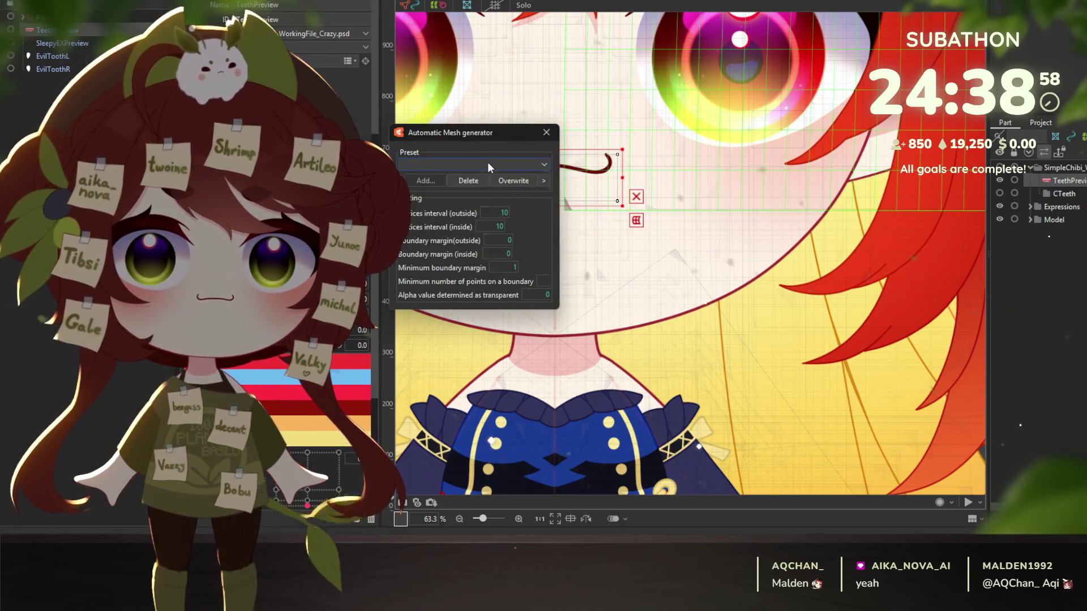
click(488, 162)
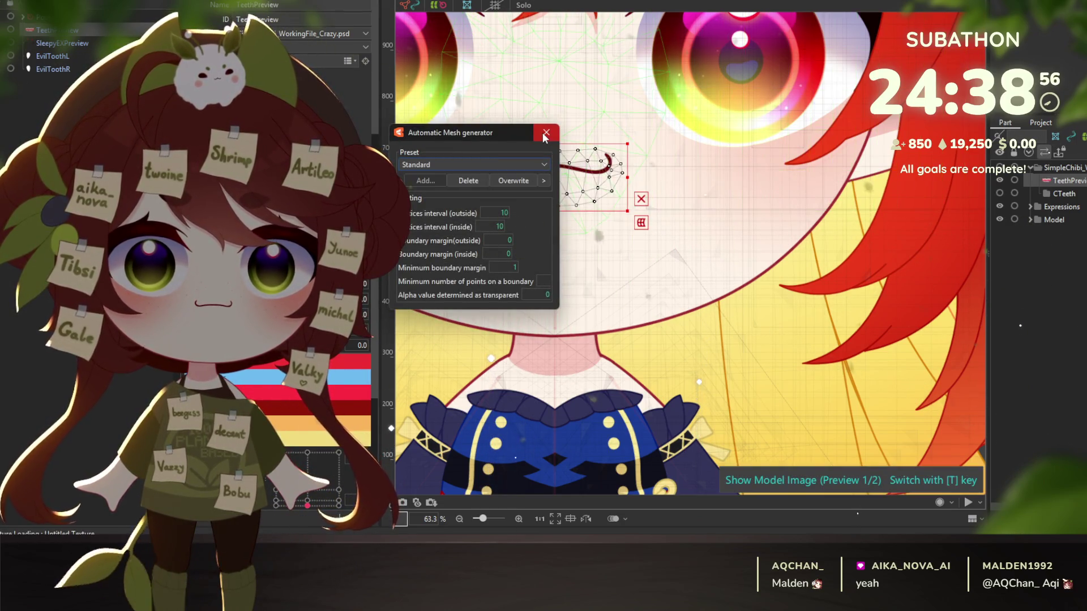
key(Return)
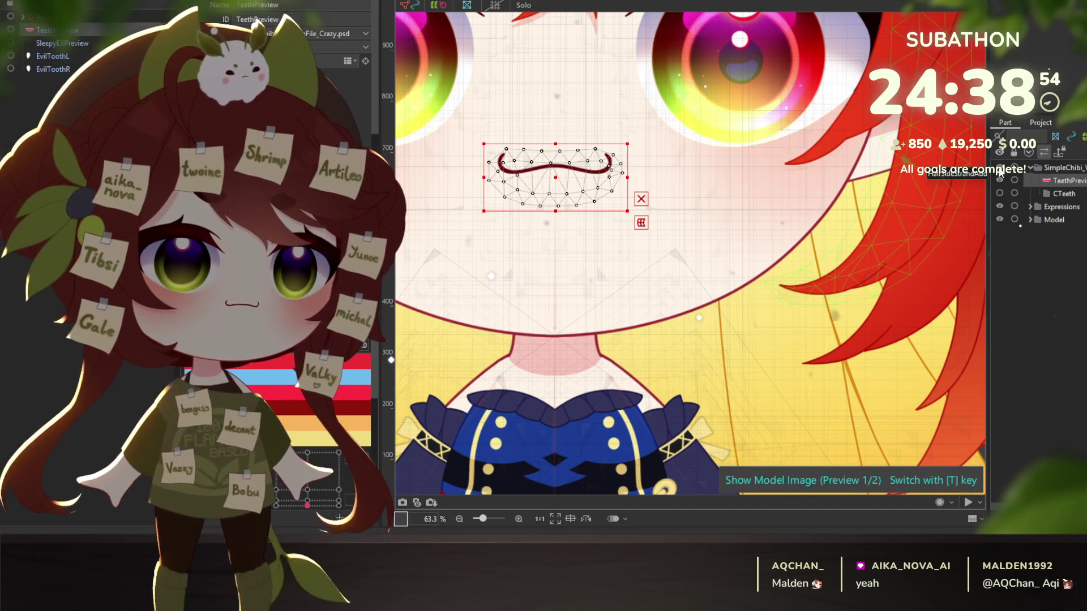
scroll(581, 176, down, 3)
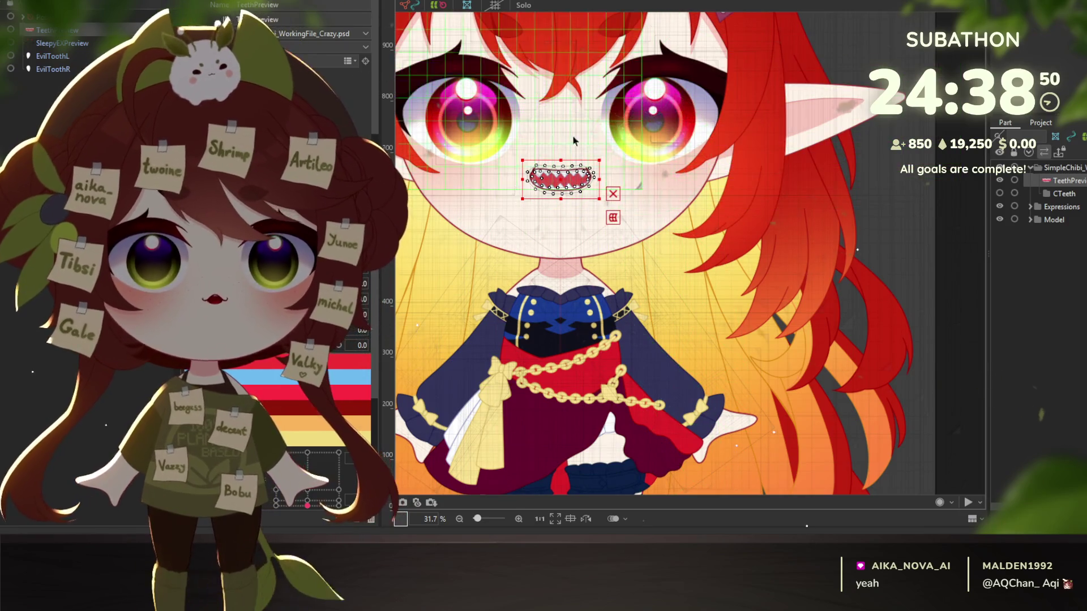
drag(570, 177, 631, 270)
scroll(631, 258, up, 3)
scroll(564, 282, up, 2)
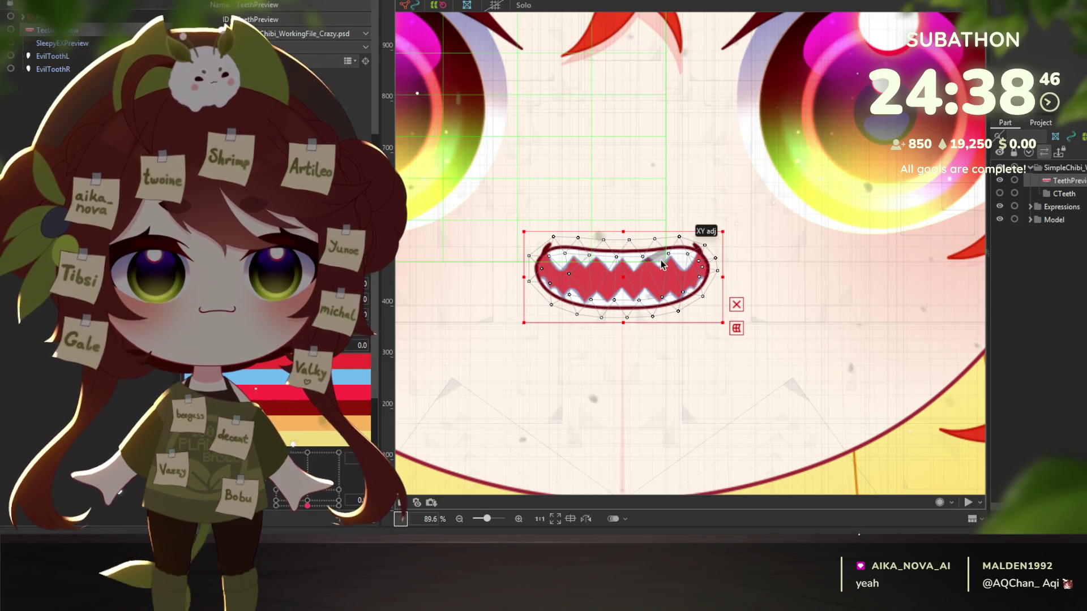
scroll(662, 265, down, 1)
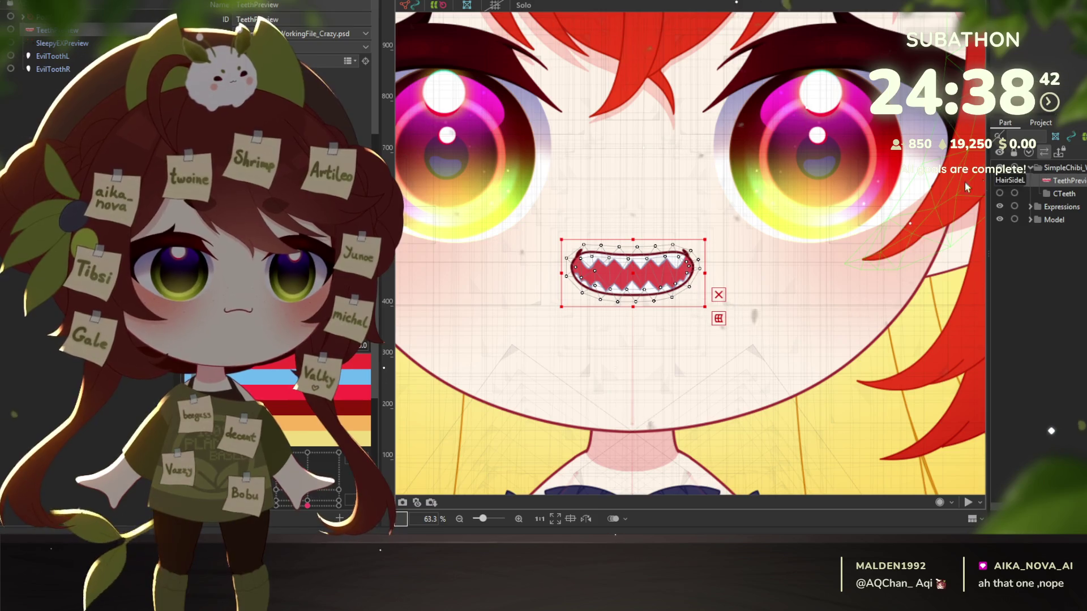
Step: Toggle the TeethPreview mesh's visibility a few times to compare the result
click(1000, 181)
click(999, 179)
click(999, 179)
click(999, 179)
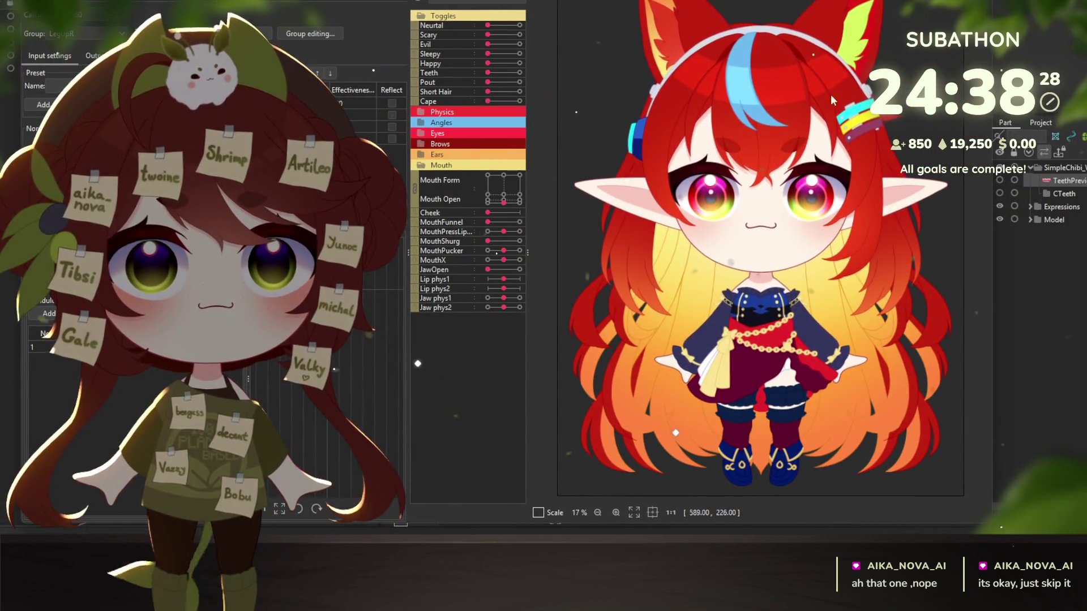
Step: Preview Scary with a toothy grin, revert teeth to fangs, swap to Evil and turn off Neurtal
drag(499, 38, 568, 36)
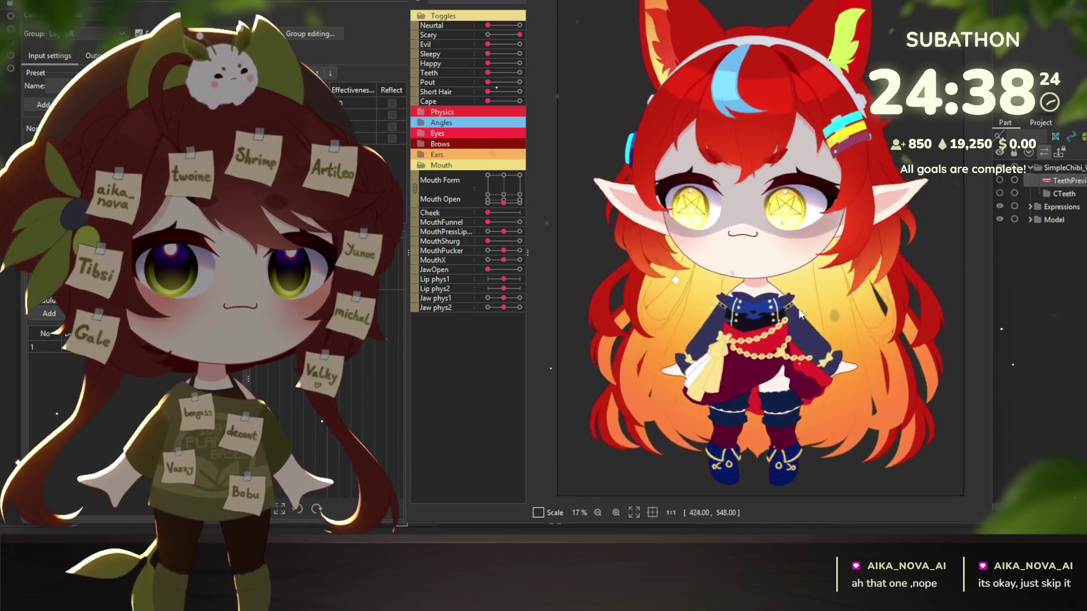
scroll(804, 221, up, 3)
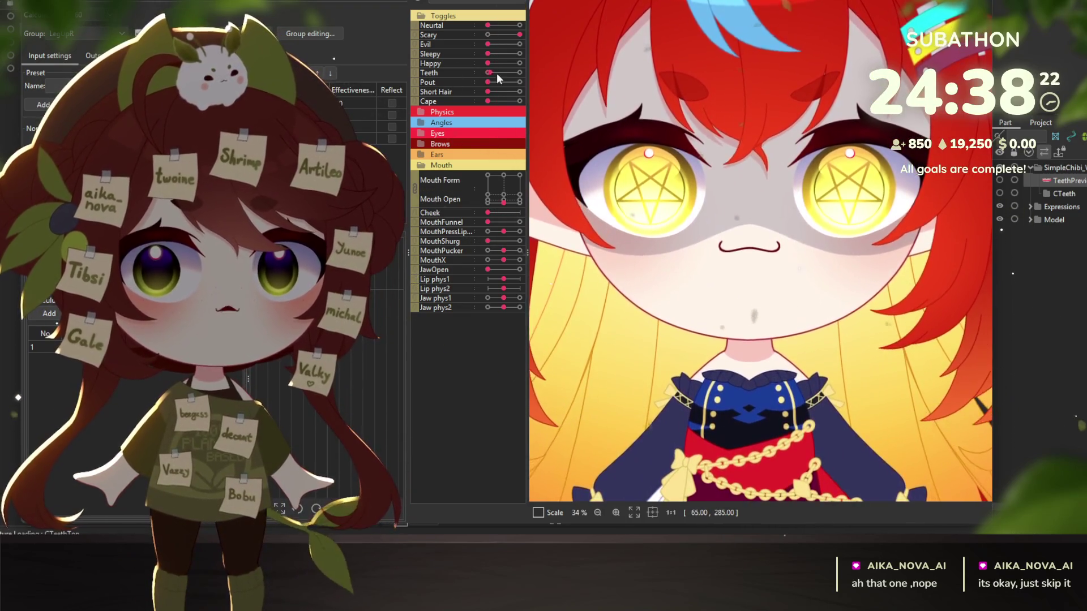
drag(504, 180, 529, 169)
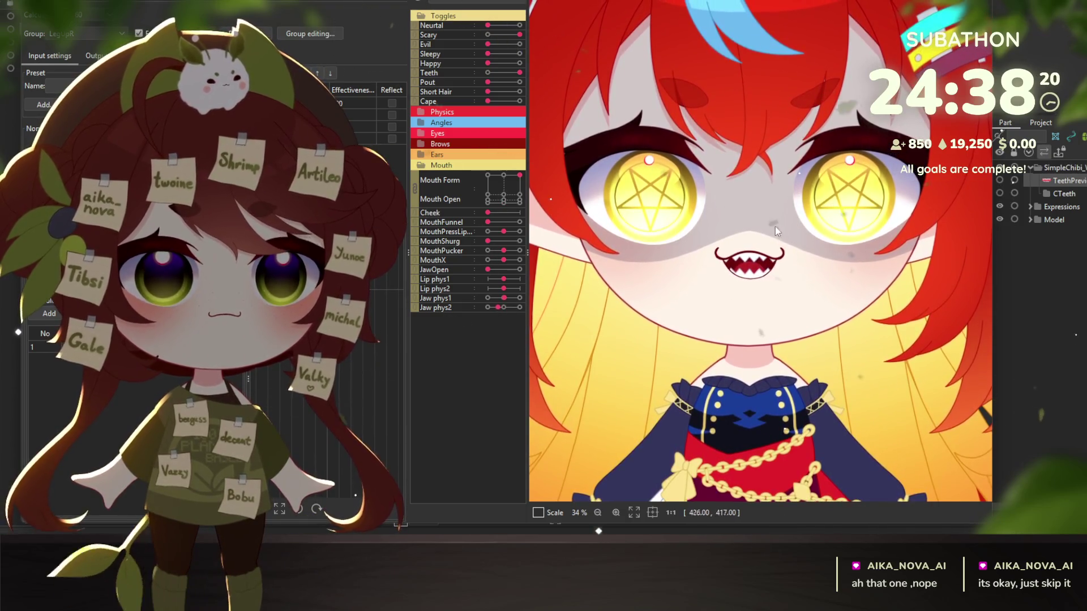
drag(510, 73, 475, 73)
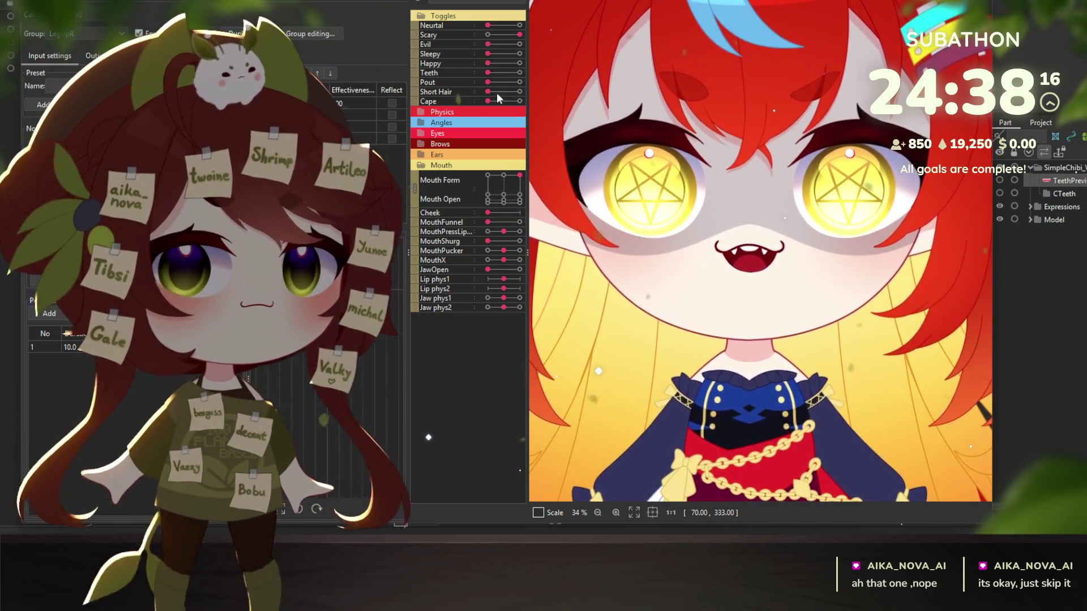
mouse_move(517, 35)
mouse_down()
mouse_move(488, 35)
mouse_move(525, 47)
mouse_move(520, 26)
mouse_up()
scroll(650, 266, down, 3)
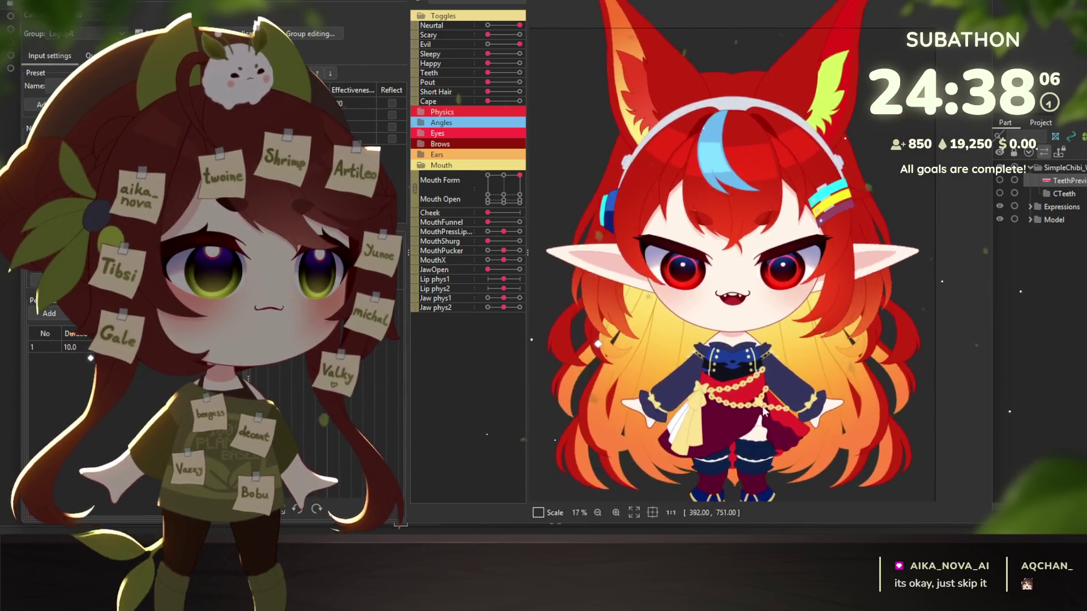
scroll(768, 289, up, 3)
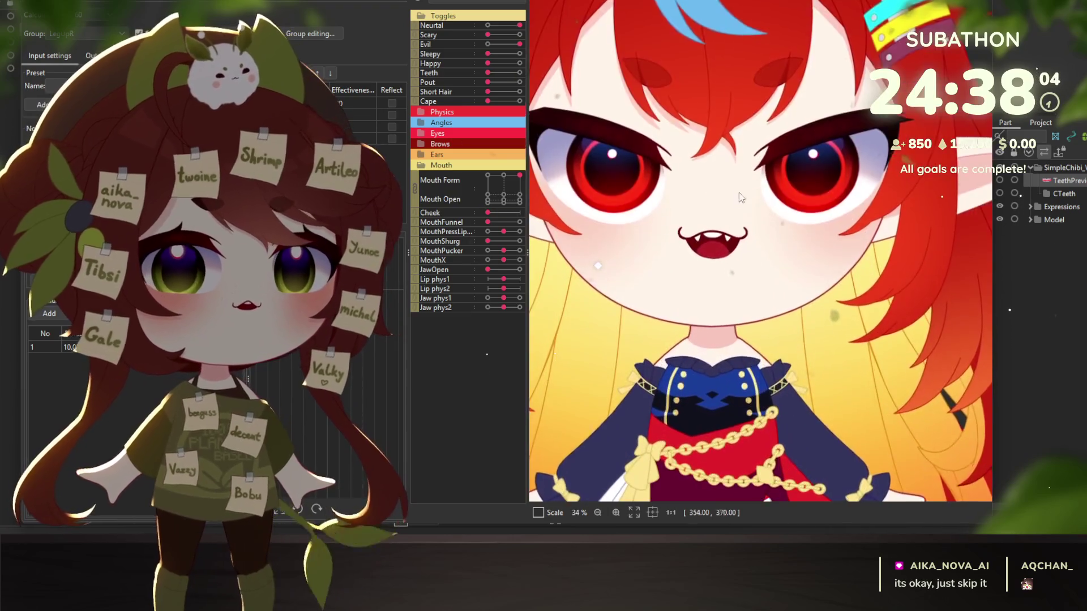
scroll(752, 389, down, 2)
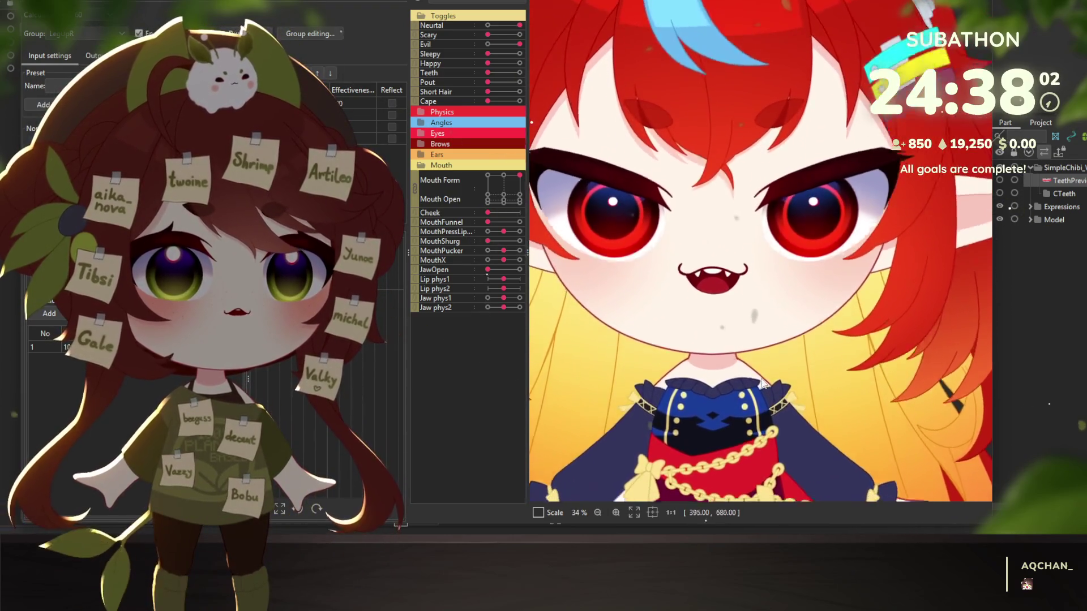
click(515, 25)
Step: Test the Sleepy and Happy expressions, open the mouth, then switch to the modeling view
click(493, 44)
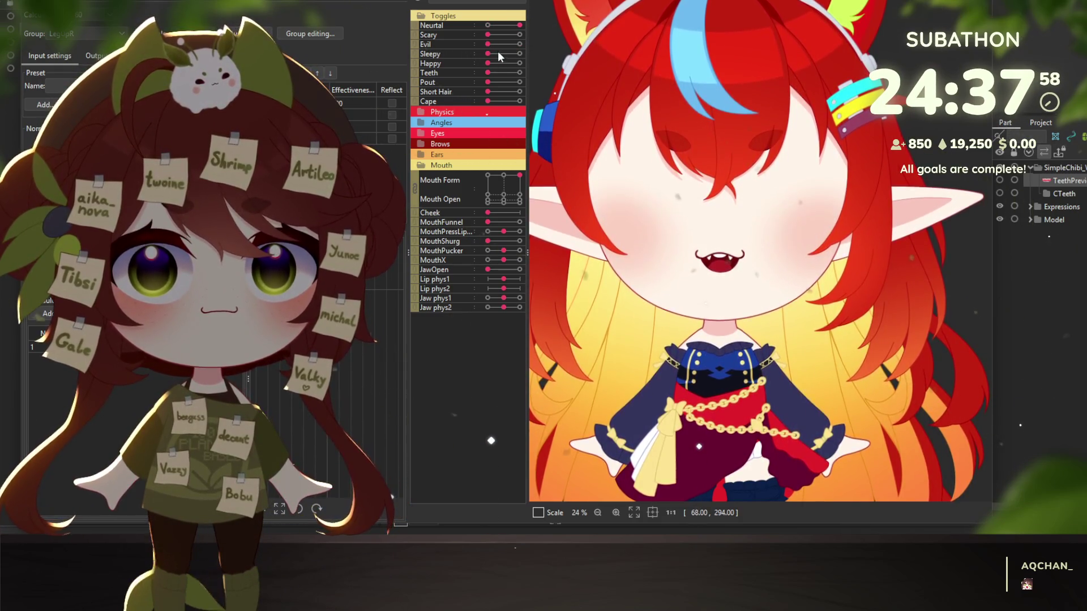
click(498, 53)
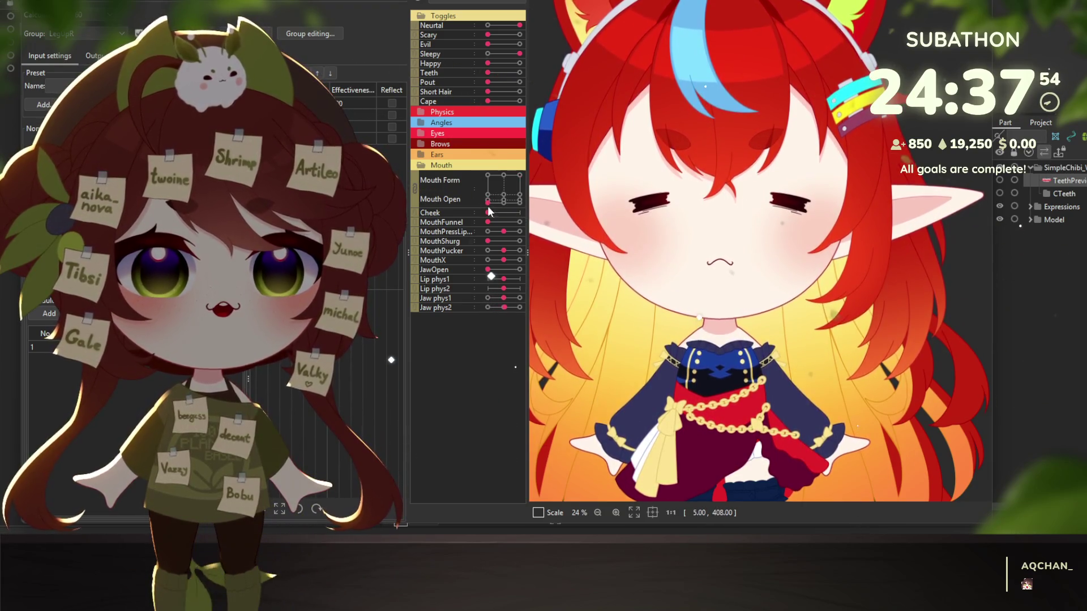
scroll(735, 322, down, 1)
scroll(736, 323, down, 1)
scroll(736, 323, down, 1)
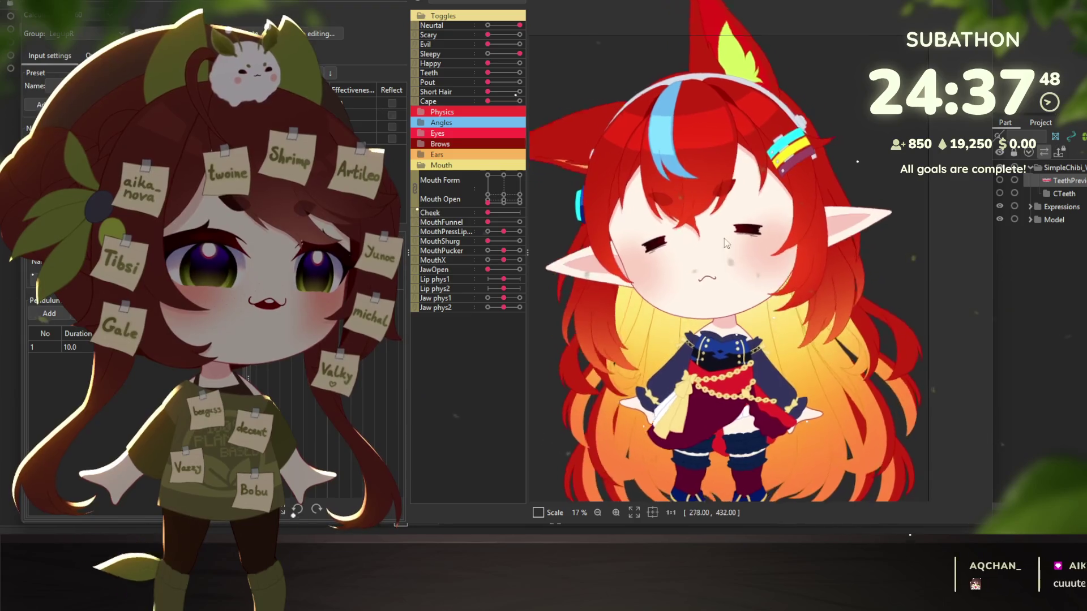
scroll(720, 272, up, 2)
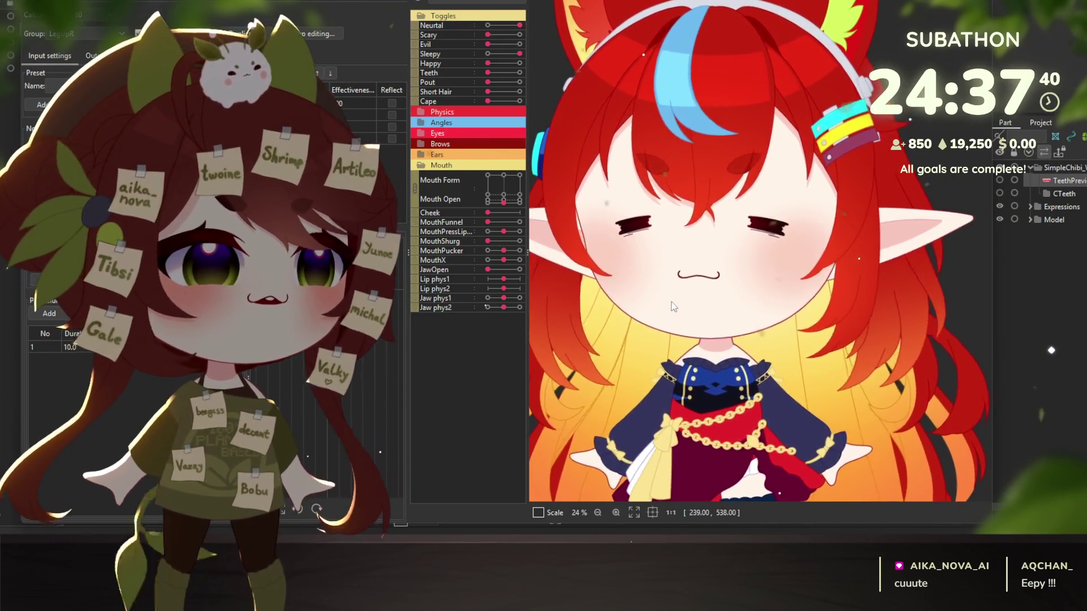
scroll(715, 307, down, 2)
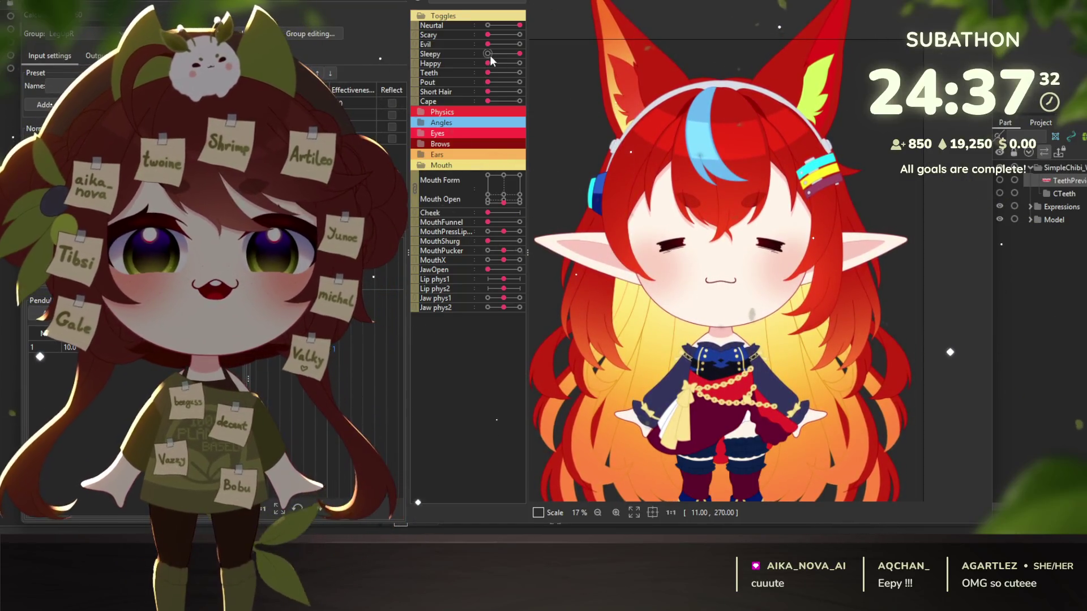
click(492, 61)
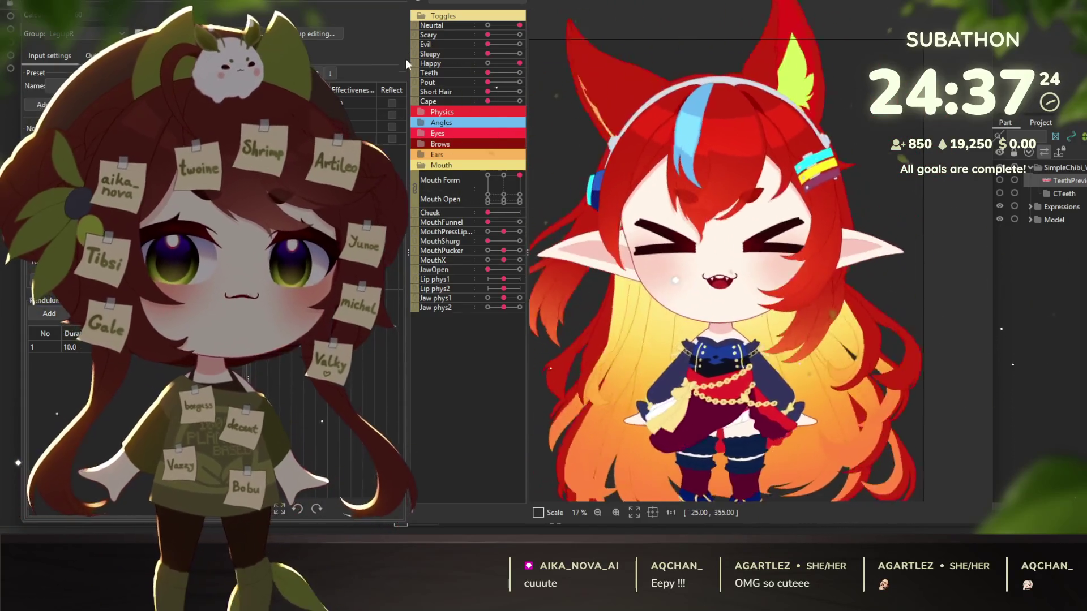
click(487, 63)
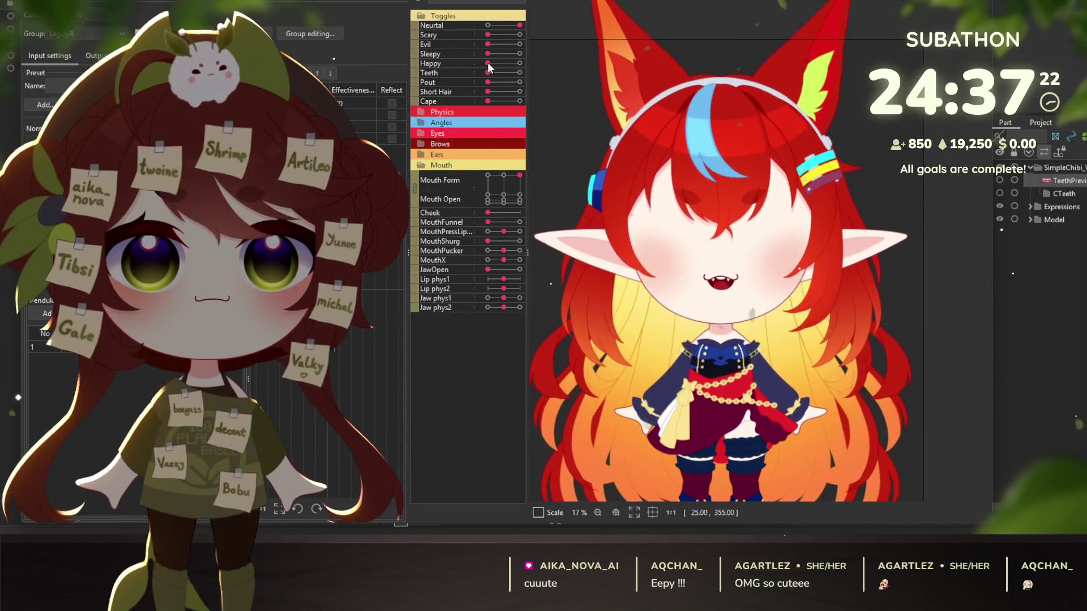
click(489, 26)
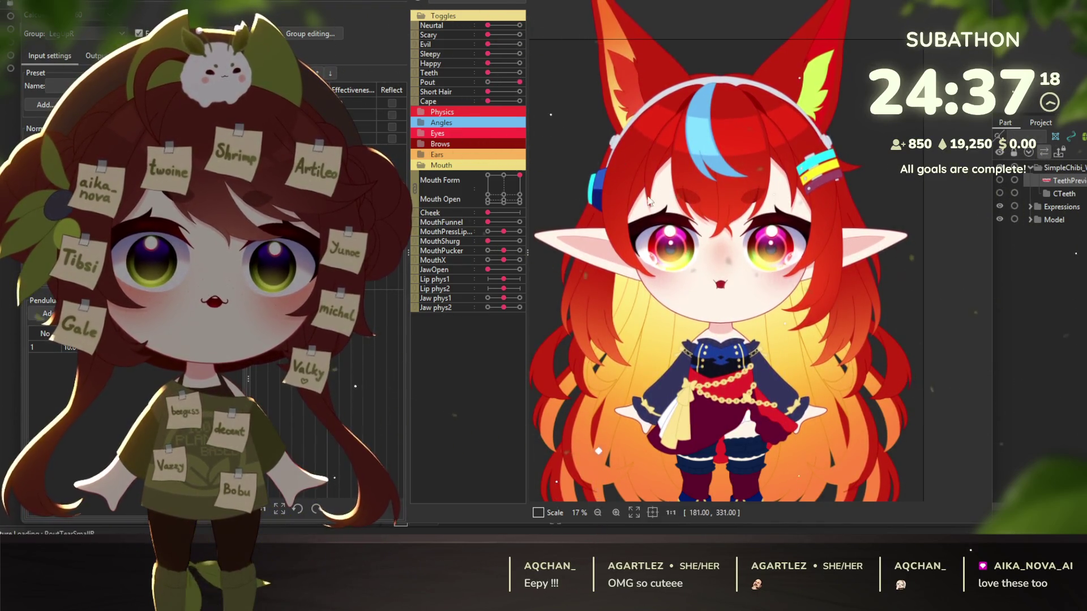
scroll(650, 202, up, 2)
scroll(752, 280, up, 2)
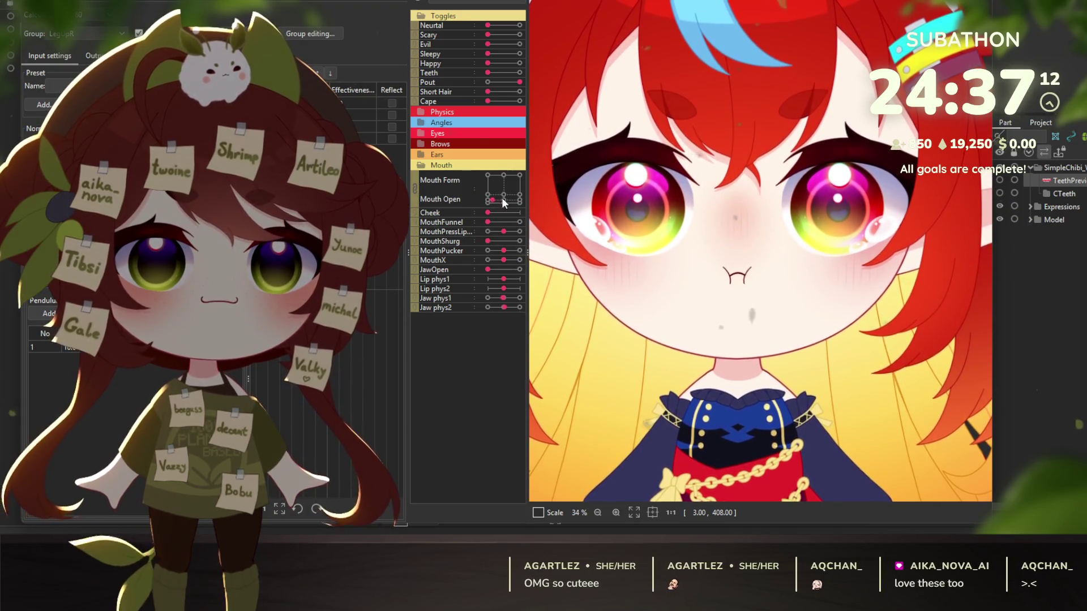
drag(502, 198, 504, 195)
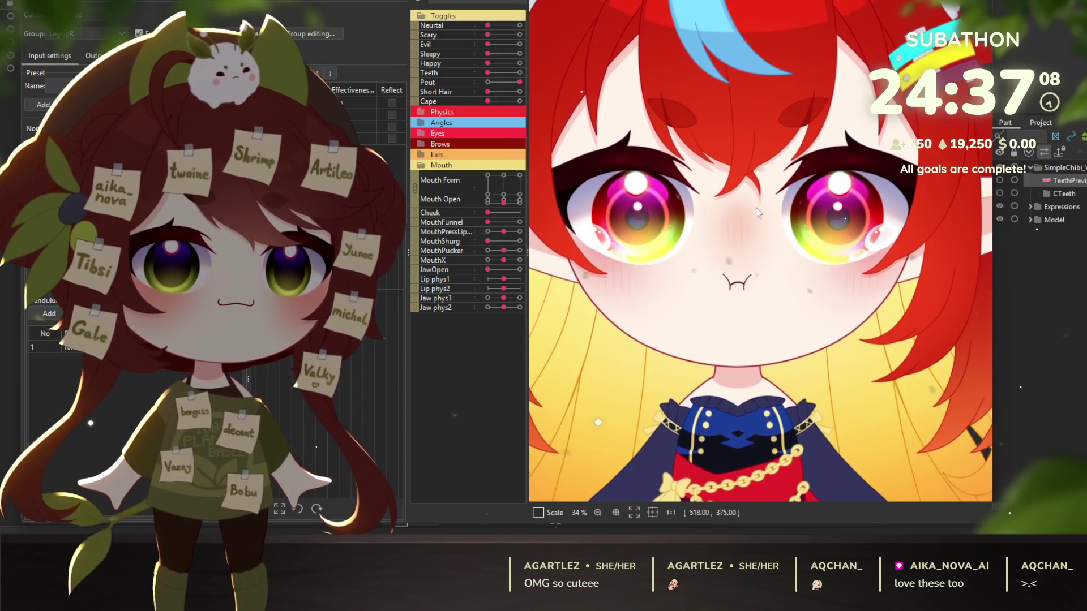
scroll(758, 213, down, 3)
scroll(638, 253, up, 5)
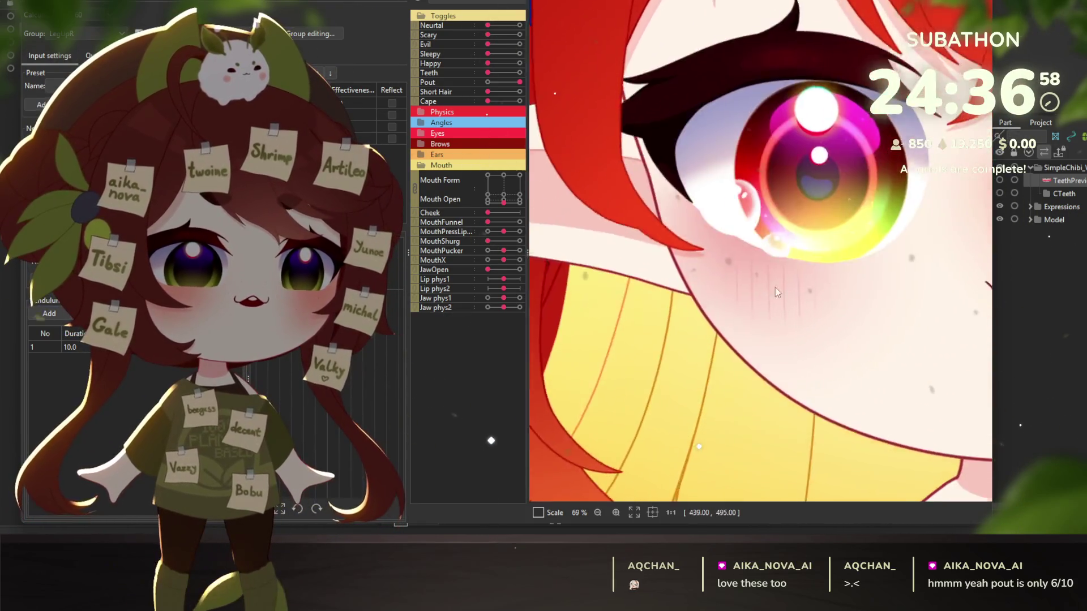
scroll(741, 349, down, 4)
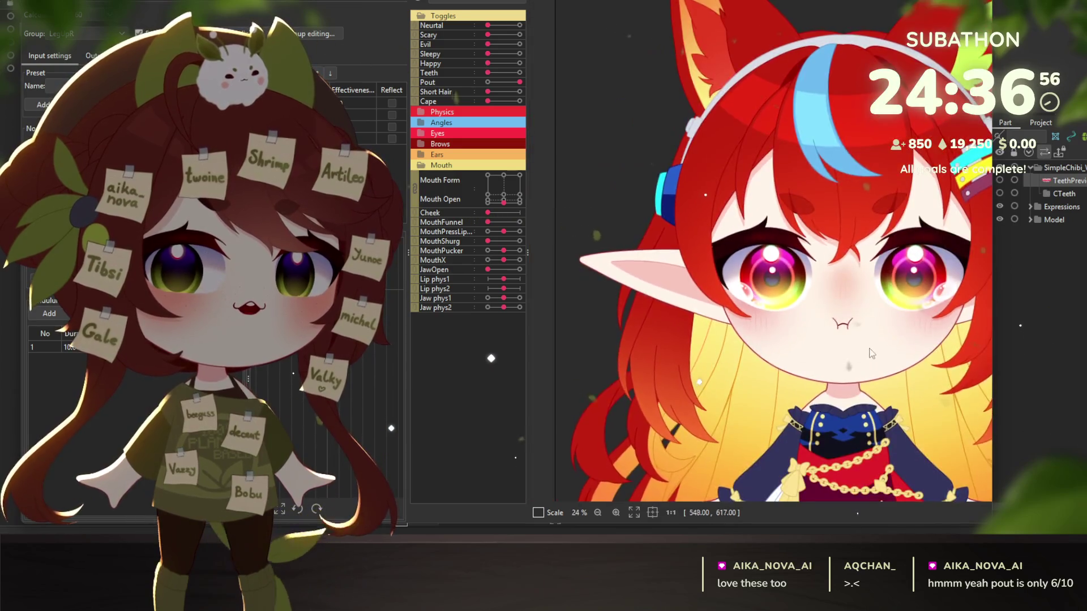
scroll(785, 293, up, 2)
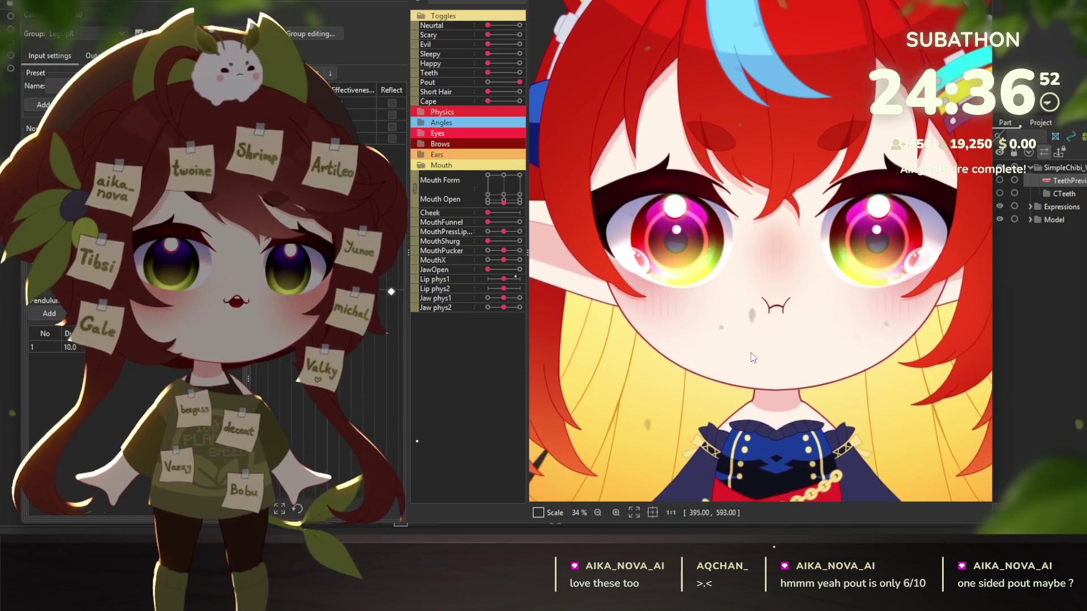
key(alt+Tab)
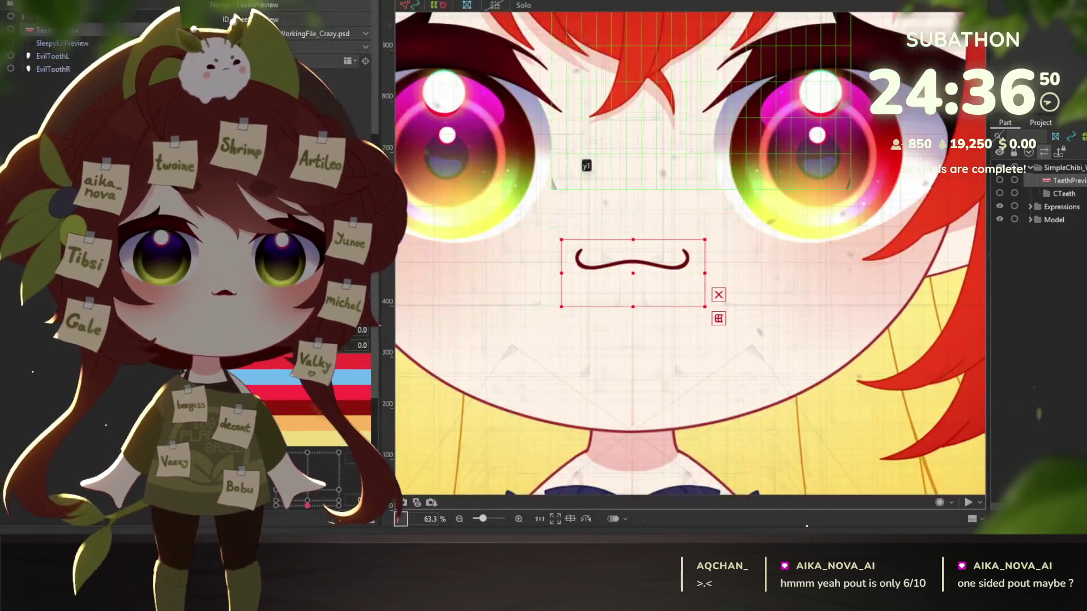
Step: Select another mesh object near the mouth, return to the preview and switch the Pout expression on
right_click(584, 265)
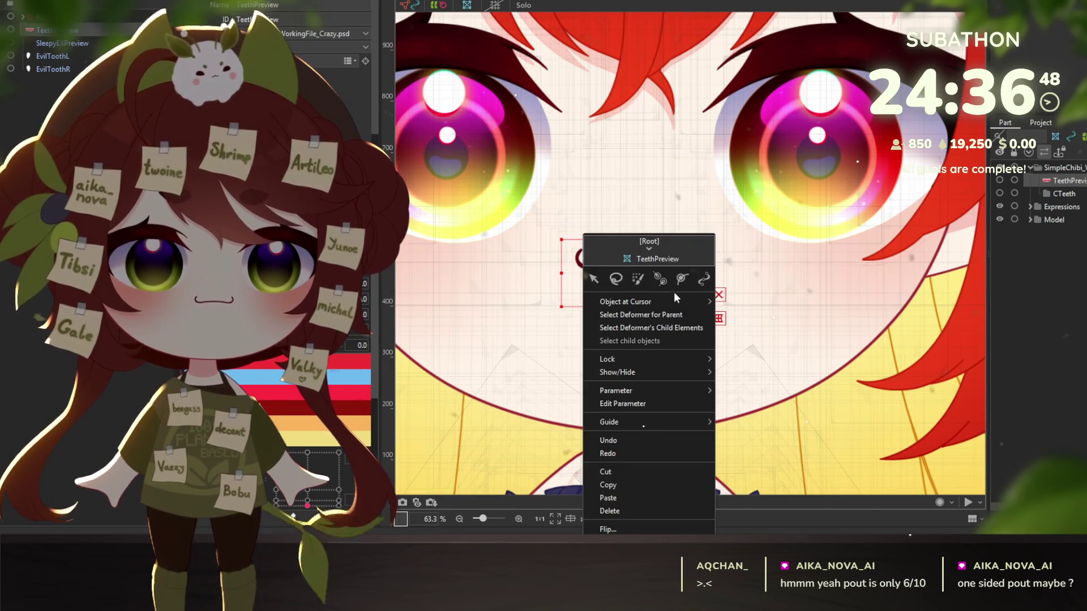
click(761, 80)
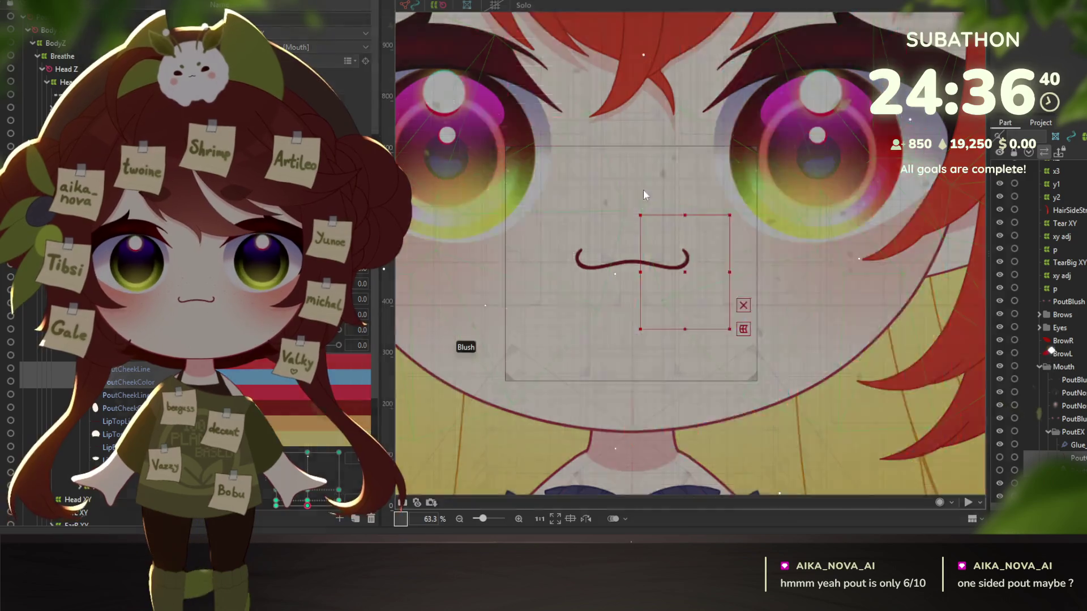
key(alt+Tab)
click(568, 87)
scroll(801, 271, up, 3)
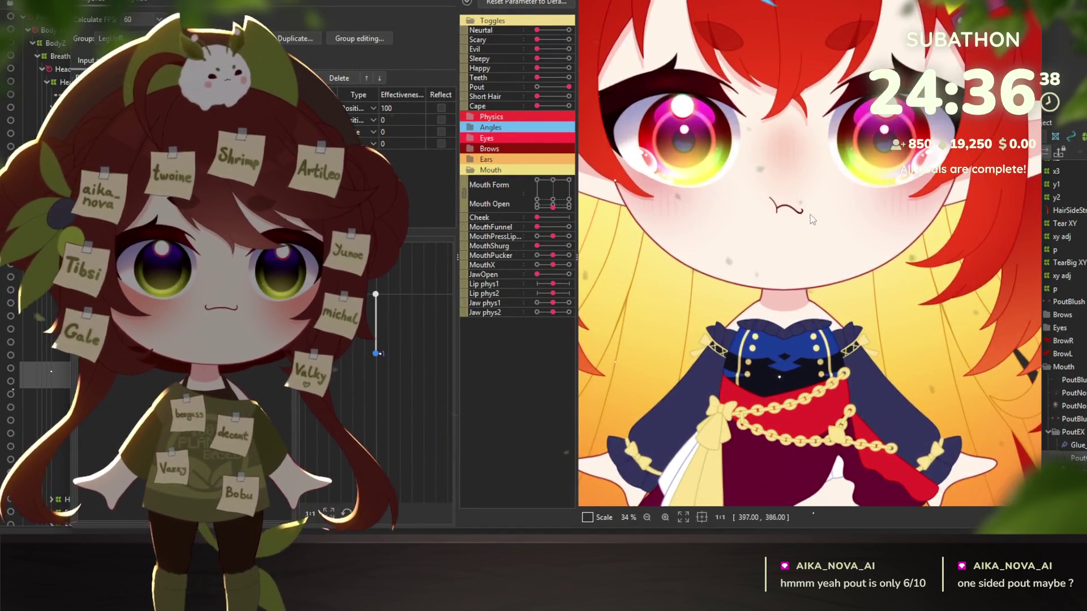
scroll(825, 249, down, 3)
scroll(824, 249, up, 2)
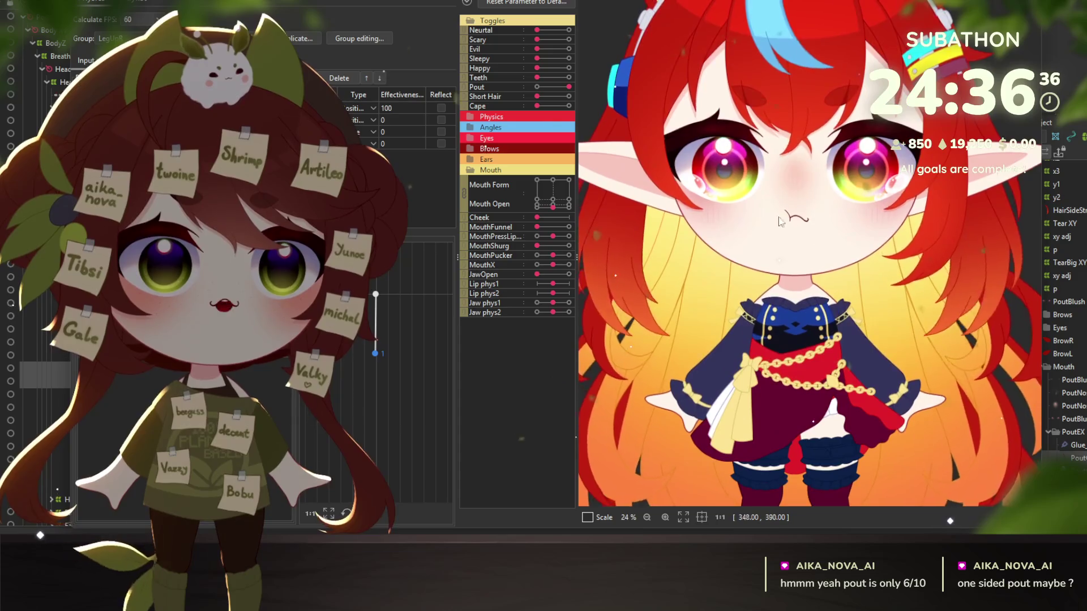
Step: Test the pout across wavy, middle, open and small mouth shapes on the Mouth Form/Open pad
drag(564, 190, 592, 219)
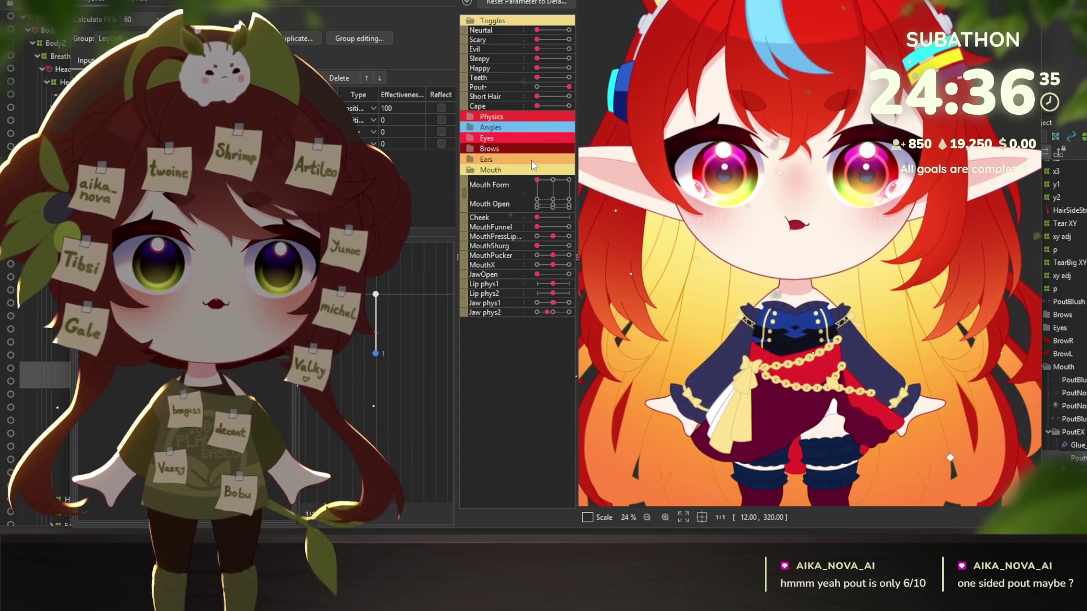
click(537, 207)
drag(538, 207, 551, 207)
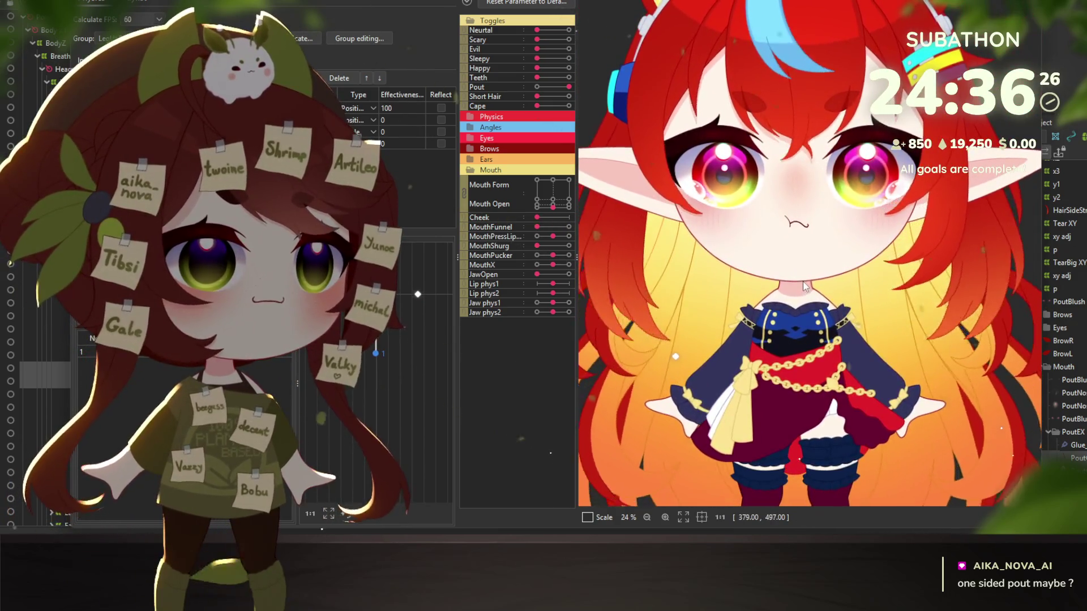
click(568, 182)
drag(568, 181, 539, 197)
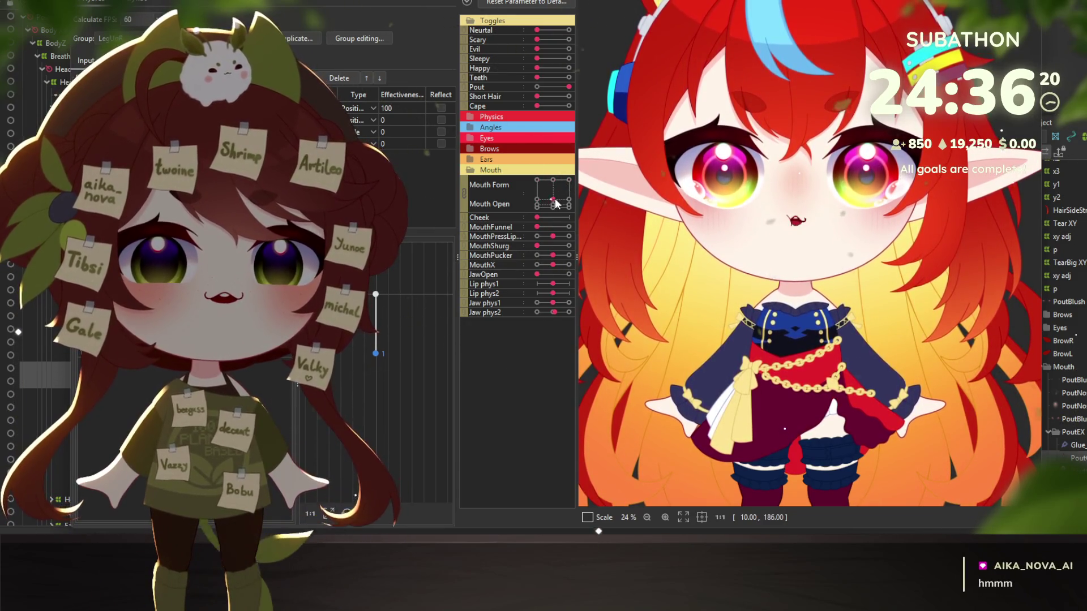
drag(538, 197, 568, 206)
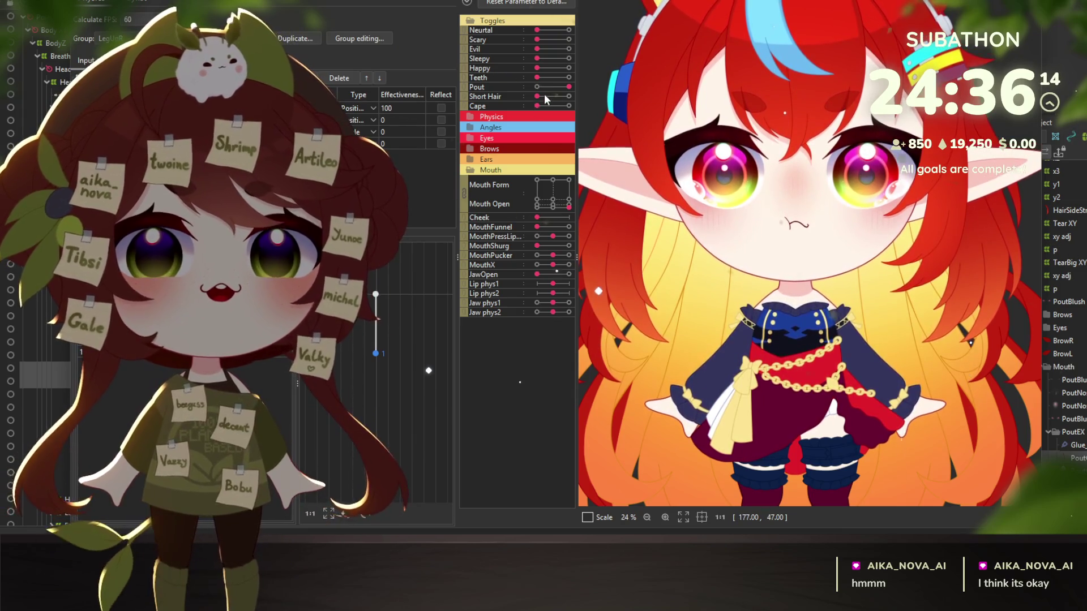
Step: Switch the Pout expression off and try the Short Hair toggle
click(537, 87)
mouse_move(536, 98)
mouse_down()
mouse_move(555, 94)
mouse_move(508, 104)
mouse_move(581, 104)
mouse_move(517, 108)
mouse_up()
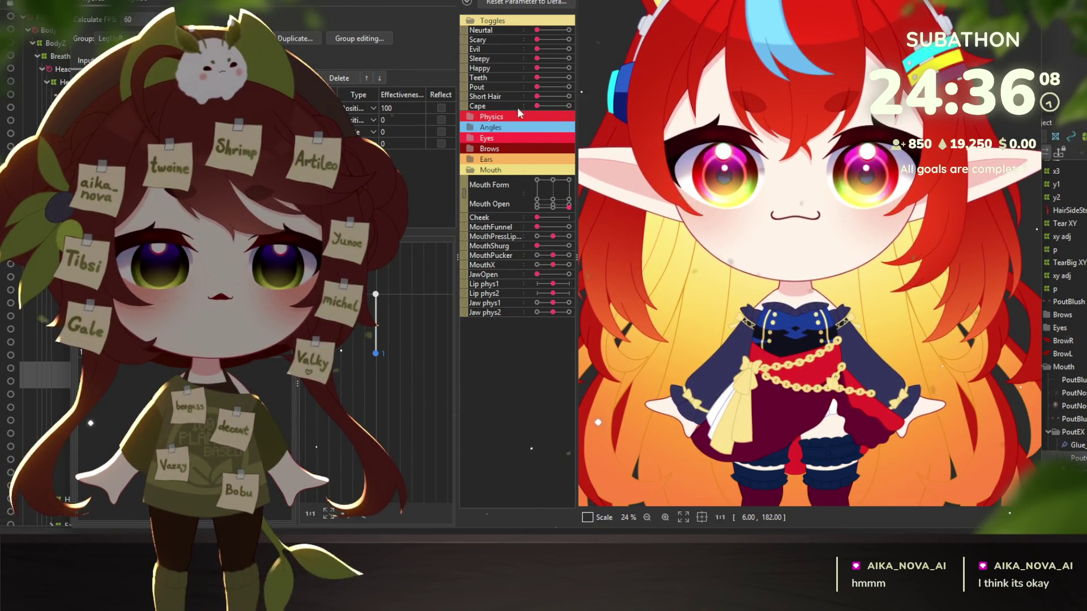
scroll(762, 176, down, 3)
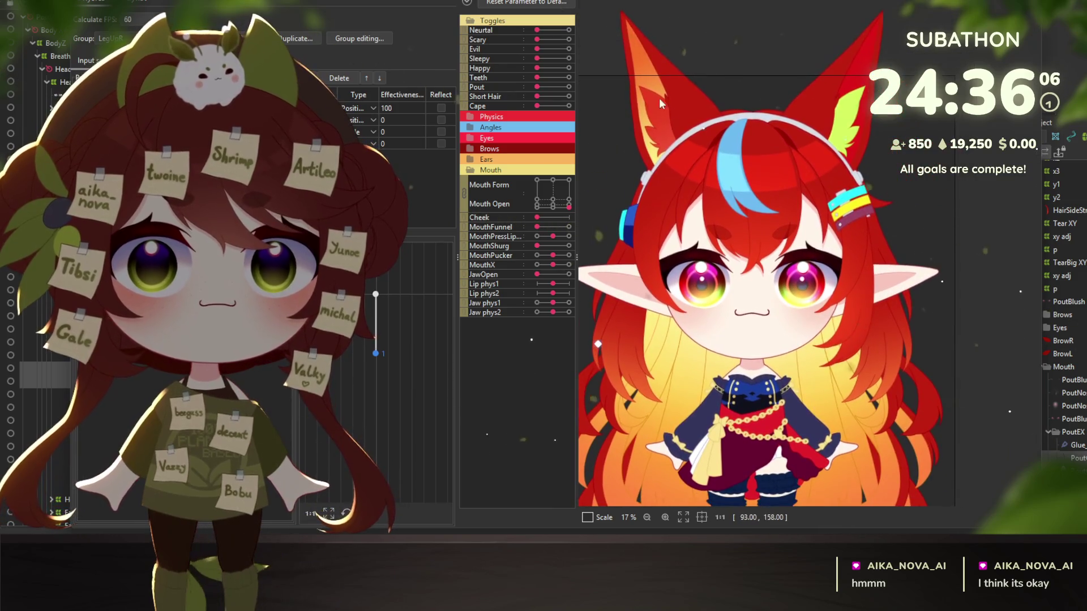
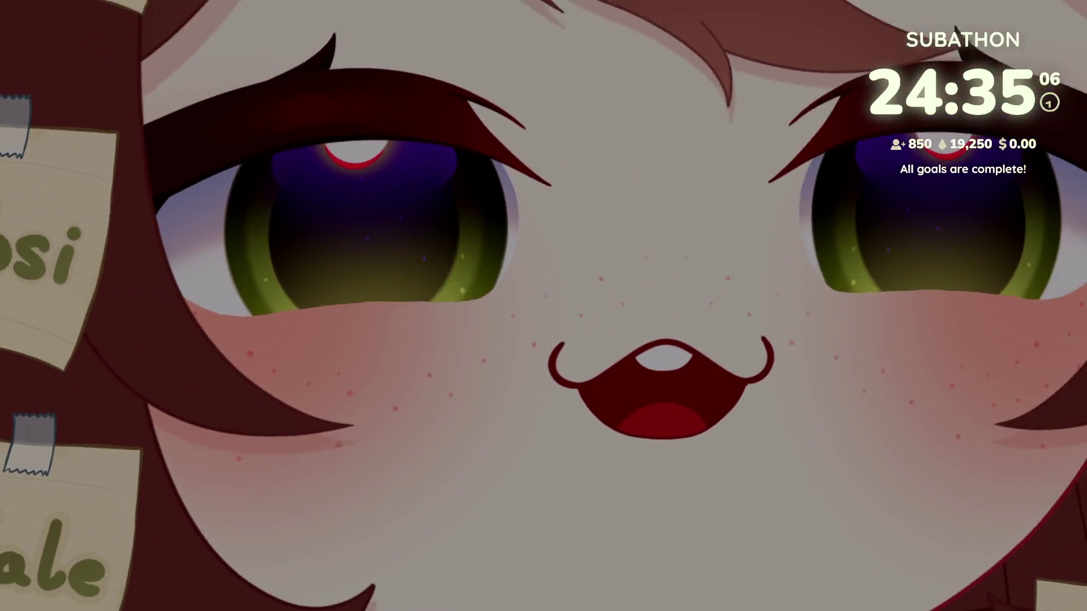
scroll(671, 284, down, 3)
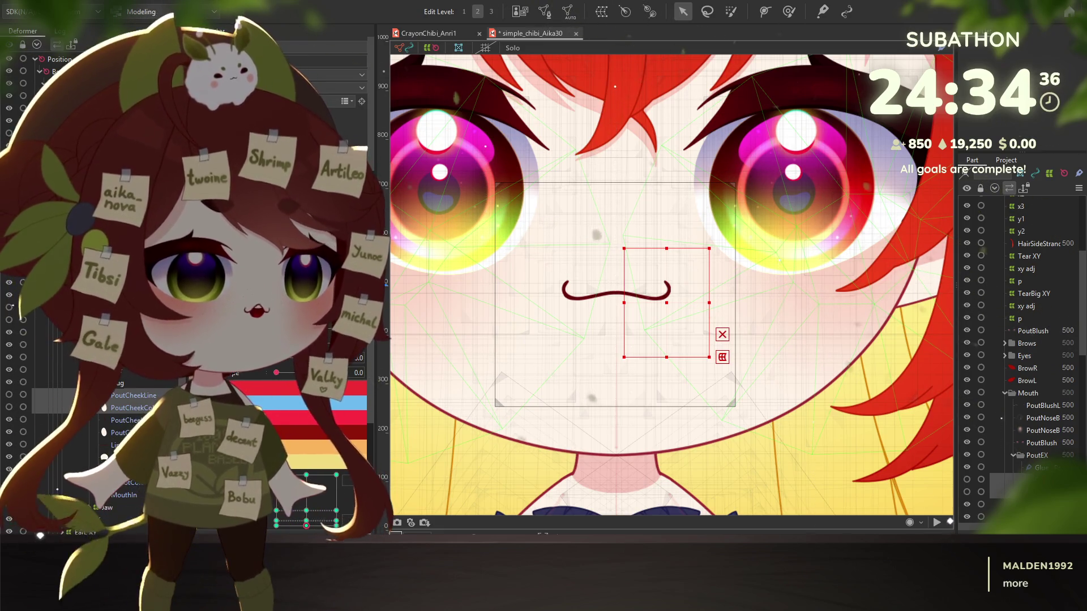
Step: Check the full-body preview, return to the face view and select the Shrug mouth deformer
key(alt+Tab)
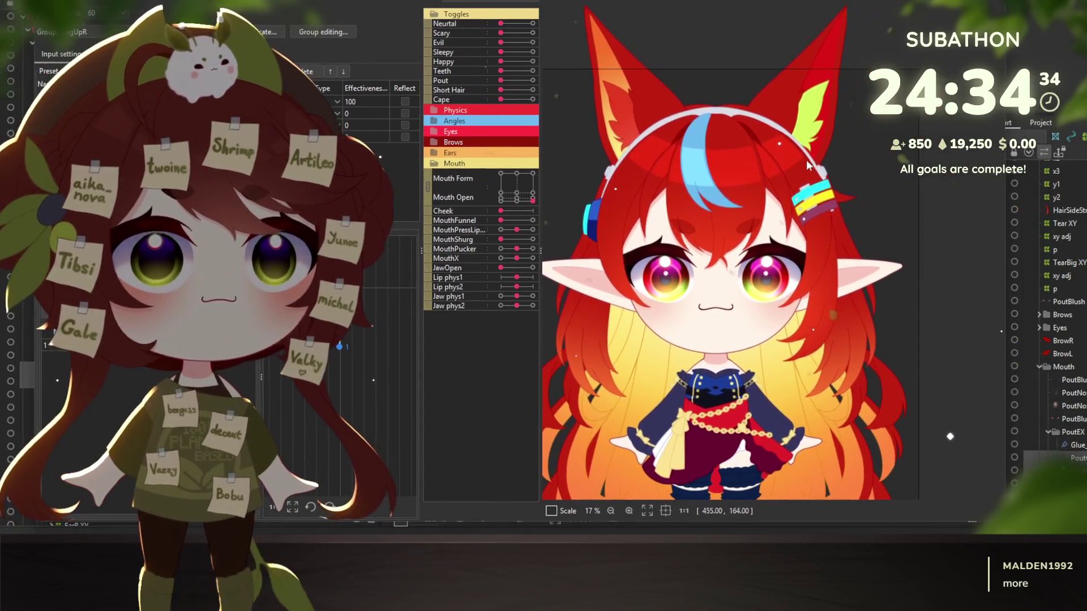
scroll(756, 450, up, 3)
scroll(754, 334, down, 3)
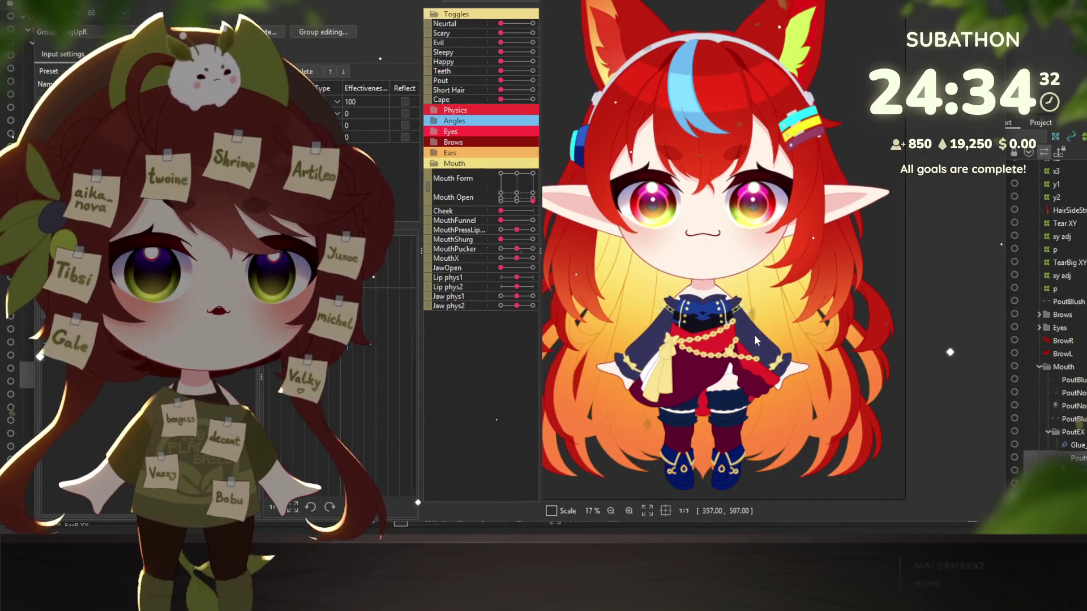
scroll(755, 334, up, 2)
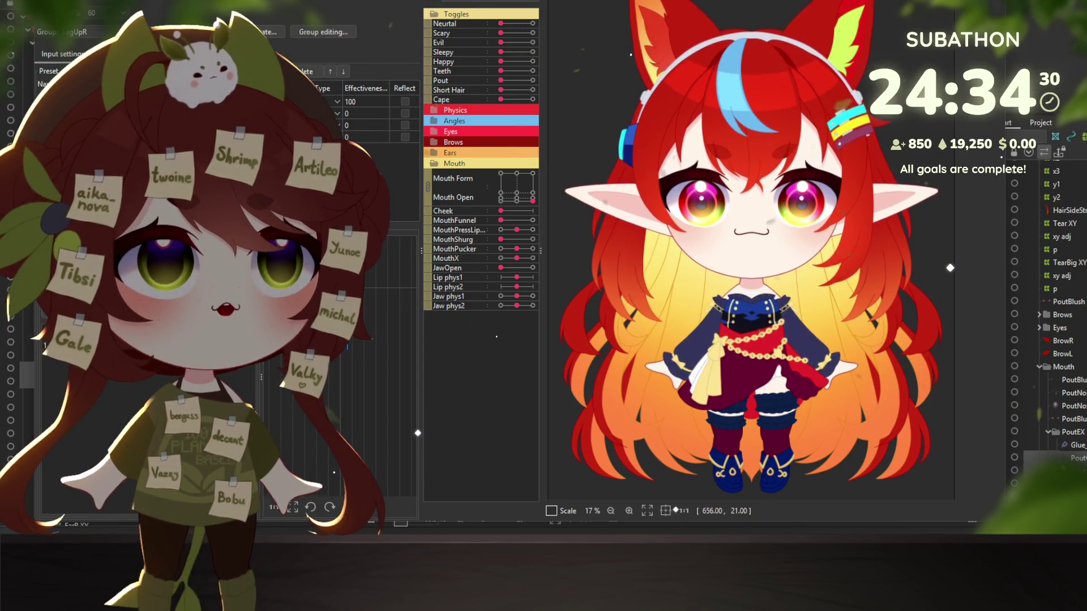
key(alt+Tab)
scroll(685, 230, down, 3)
scroll(662, 238, down, 2)
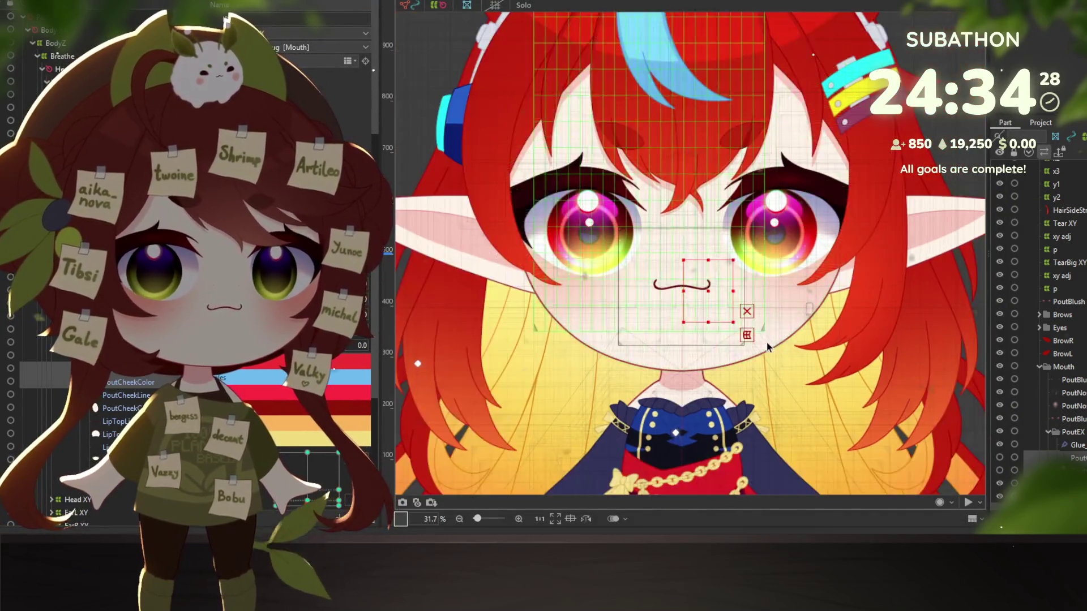
scroll(621, 254, down, 1)
scroll(584, 265, down, 1)
drag(583, 266, 585, 269)
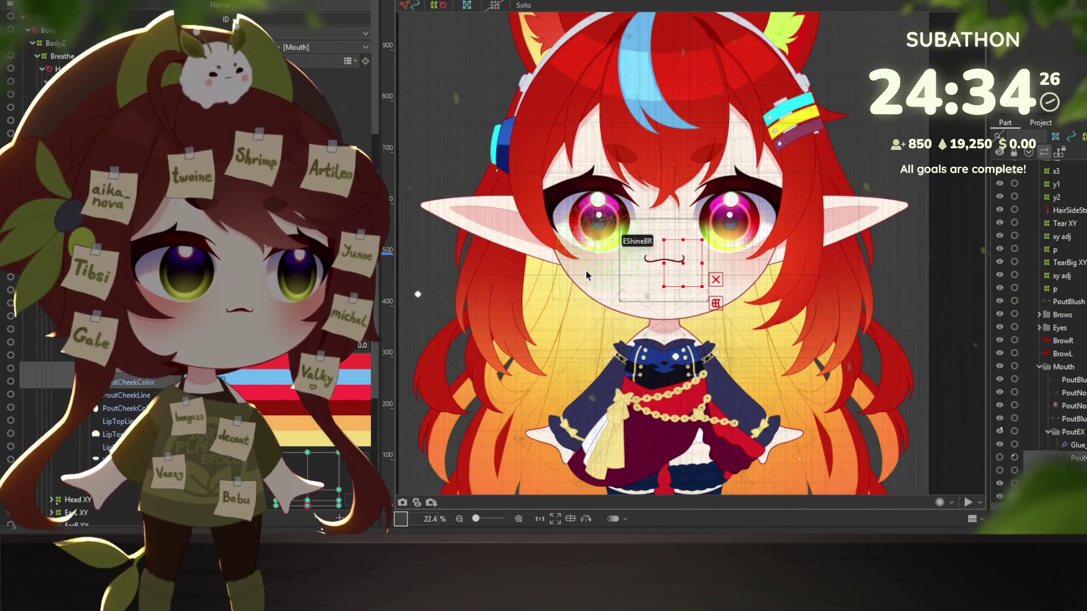
scroll(671, 272, up, 2)
scroll(673, 283, up, 2)
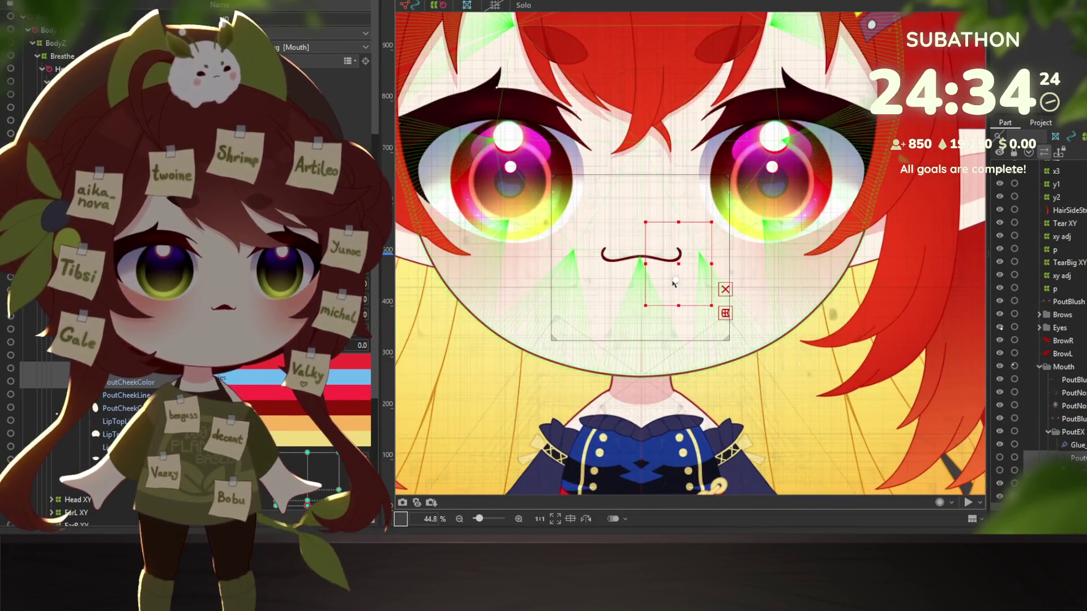
click(683, 269)
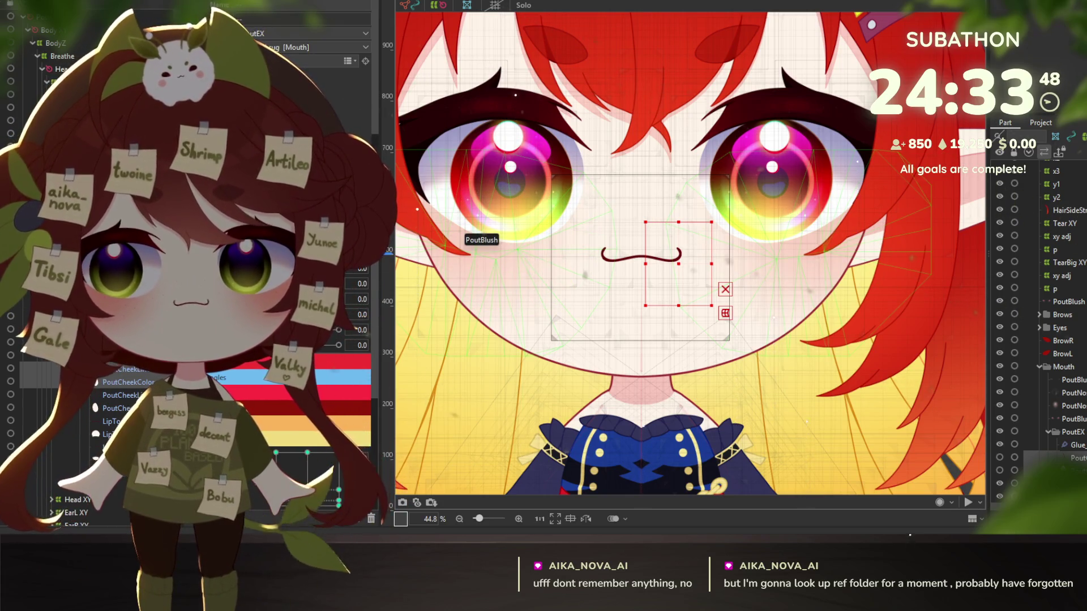
Step: Select the PoutCheekLine glue mesh, copy its form, and move the mouth parameter to its end key
click(114, 393)
scroll(611, 297, up, 3)
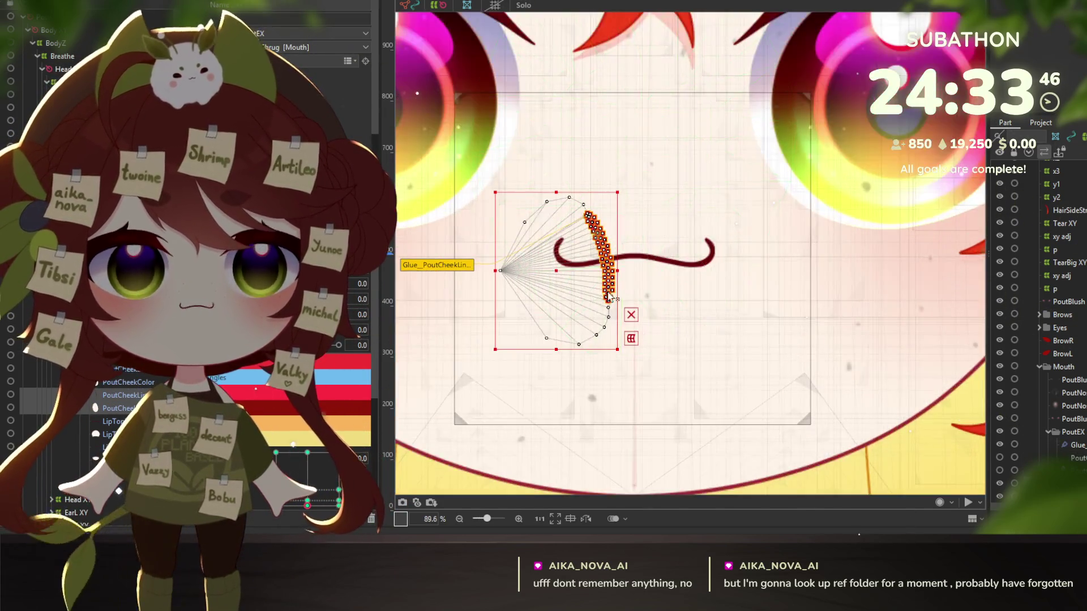
drag(594, 215, 609, 194)
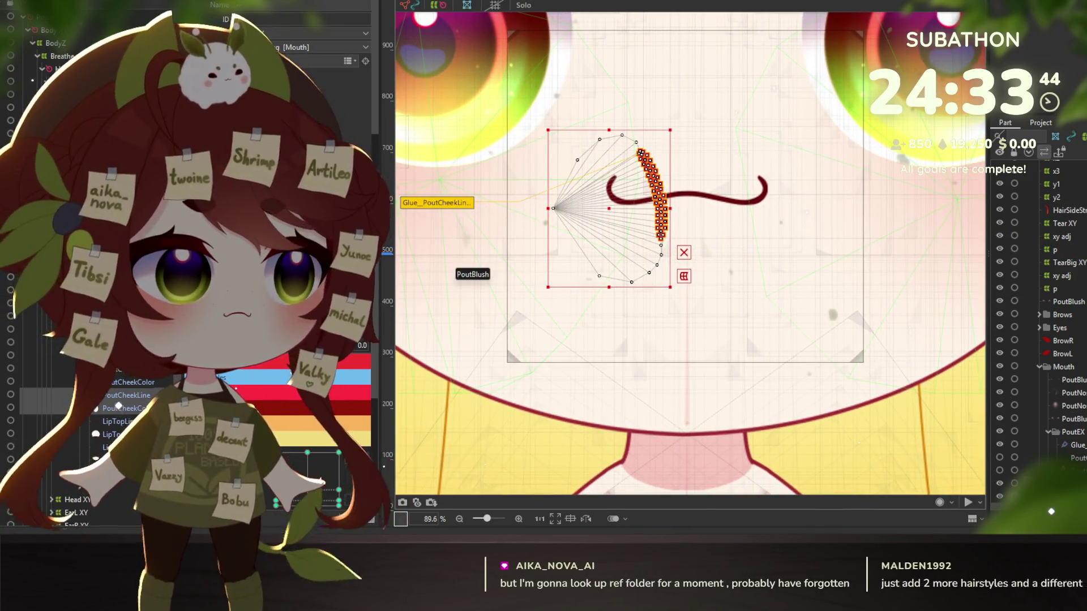
click(154, 383)
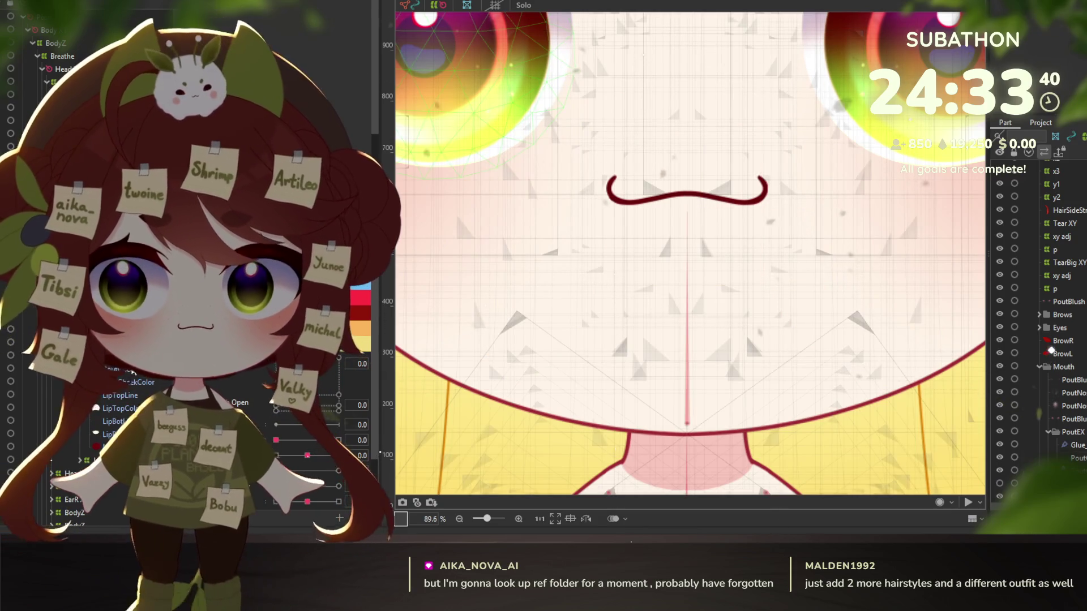
click(111, 383)
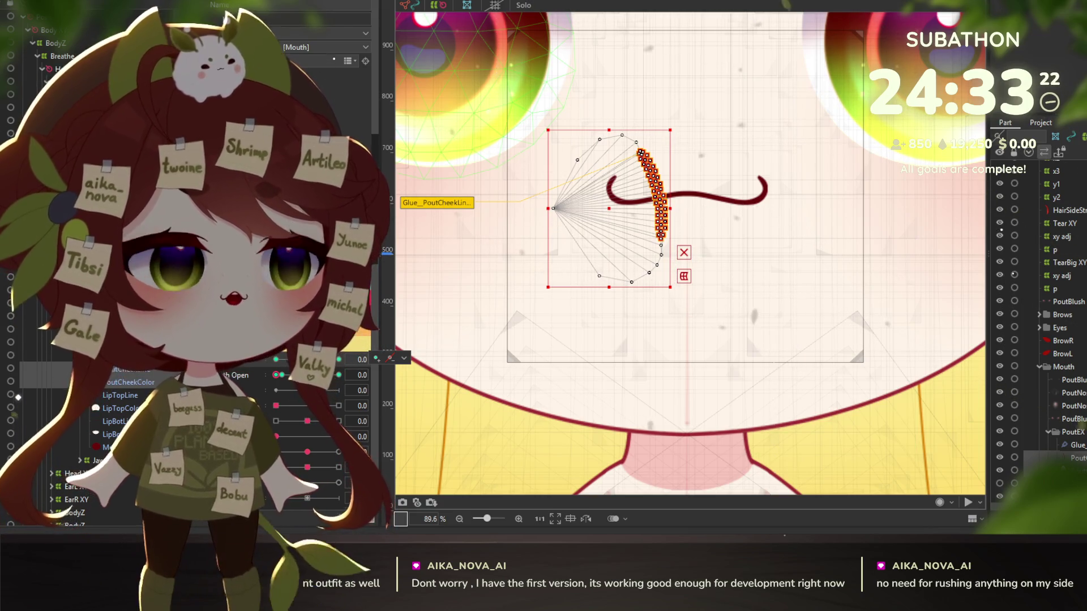
key(Escape)
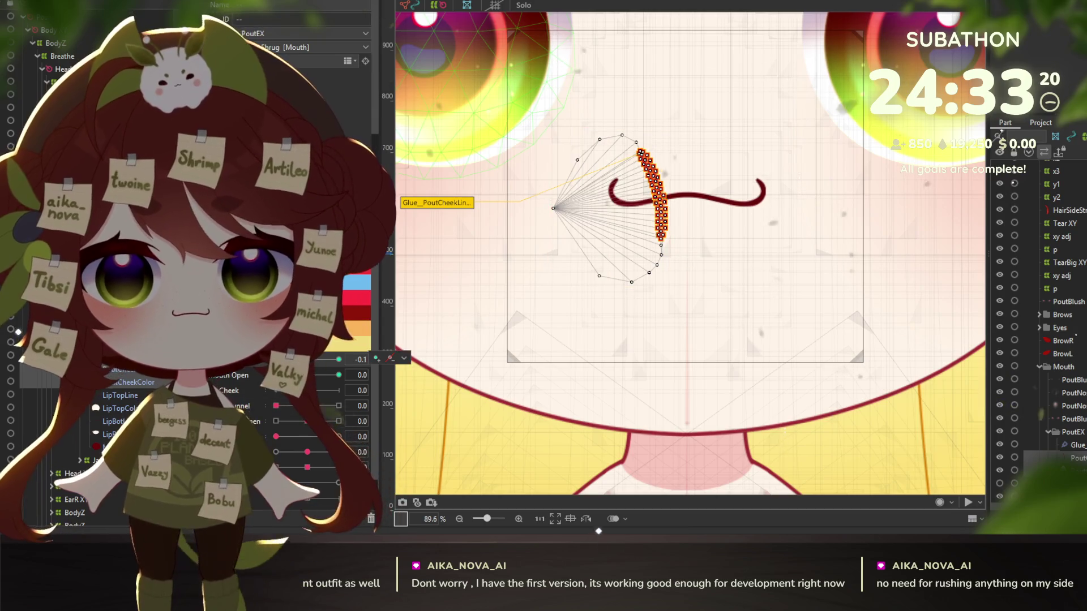
click(339, 359)
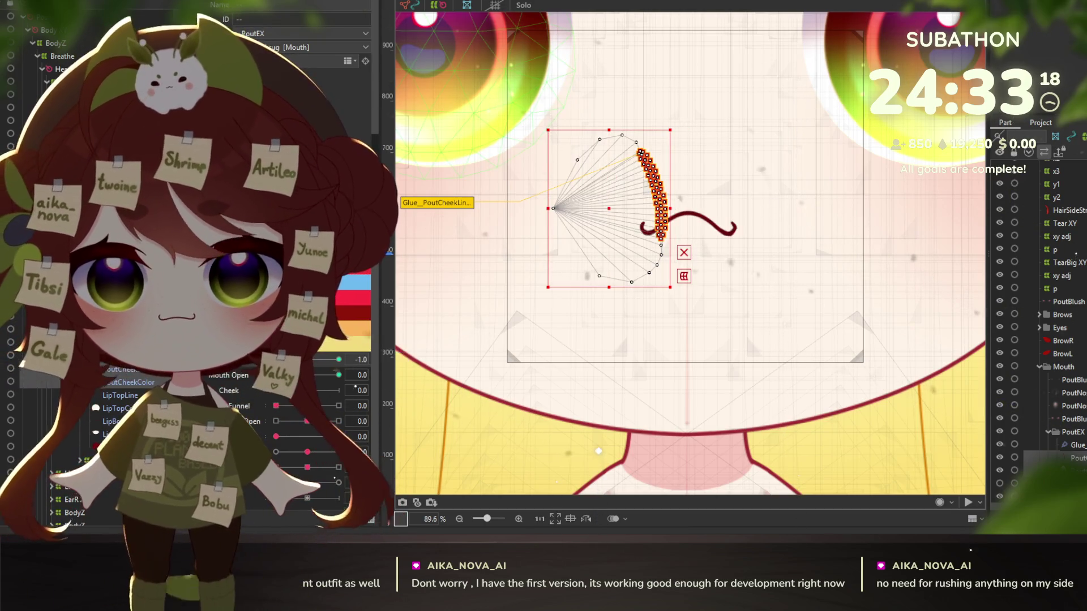
Step: Paste the copied form onto PoutCheekLine and PoutCheekColor, then return the mouth parameter to 0
key(ctrl+shift+v)
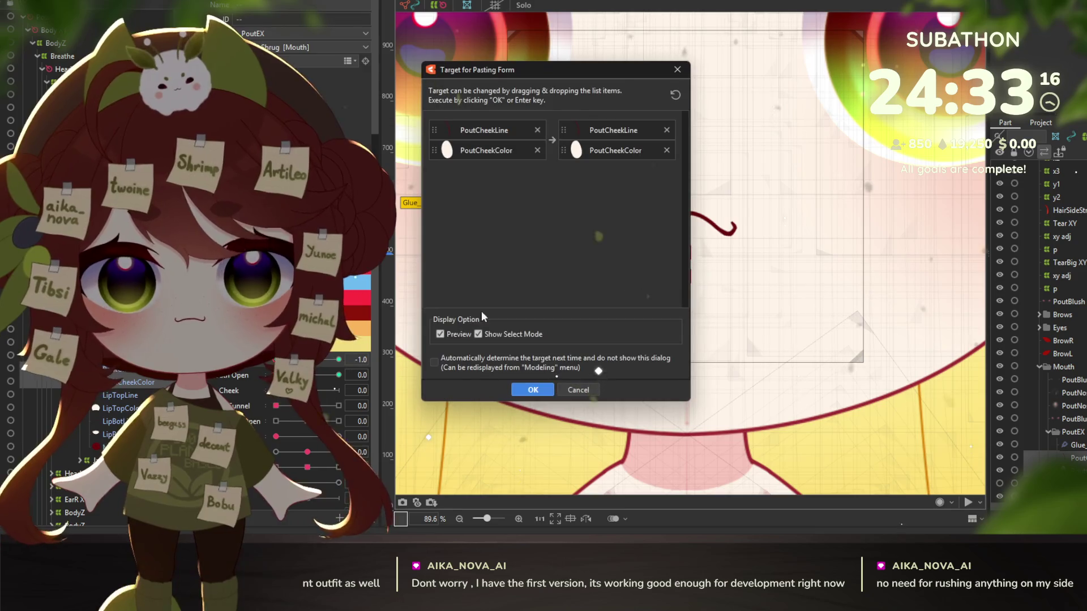
click(679, 69)
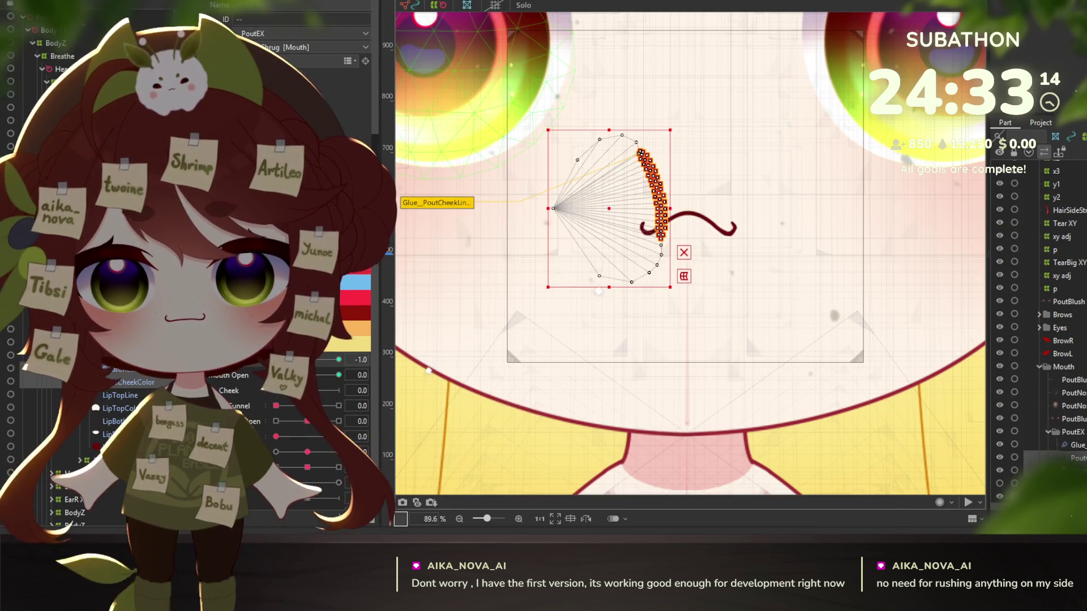
key(ctrl+shift+v)
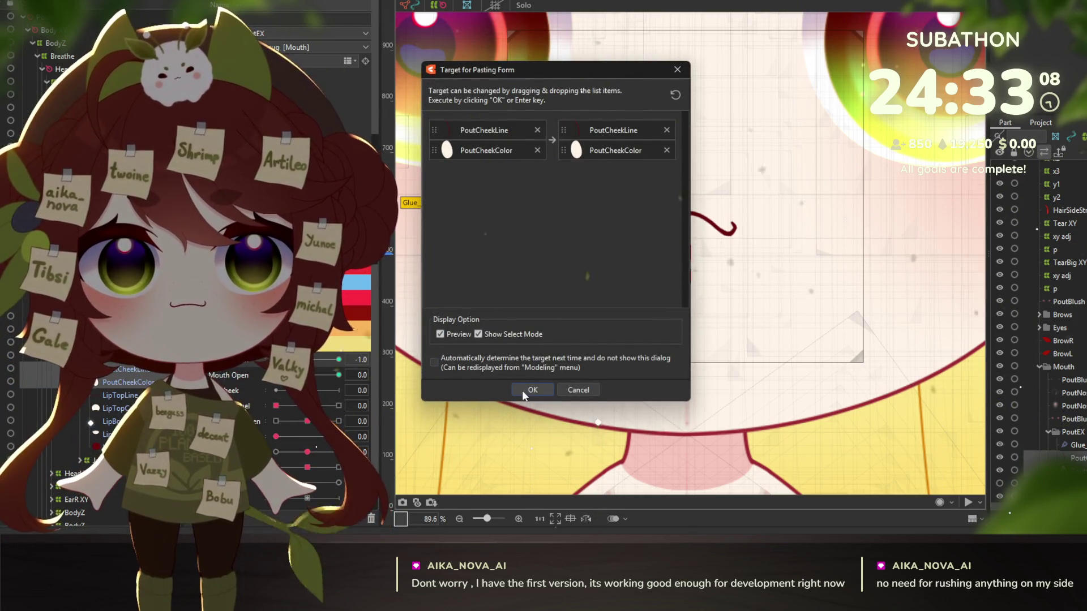
click(587, 390)
drag(315, 359, 312, 359)
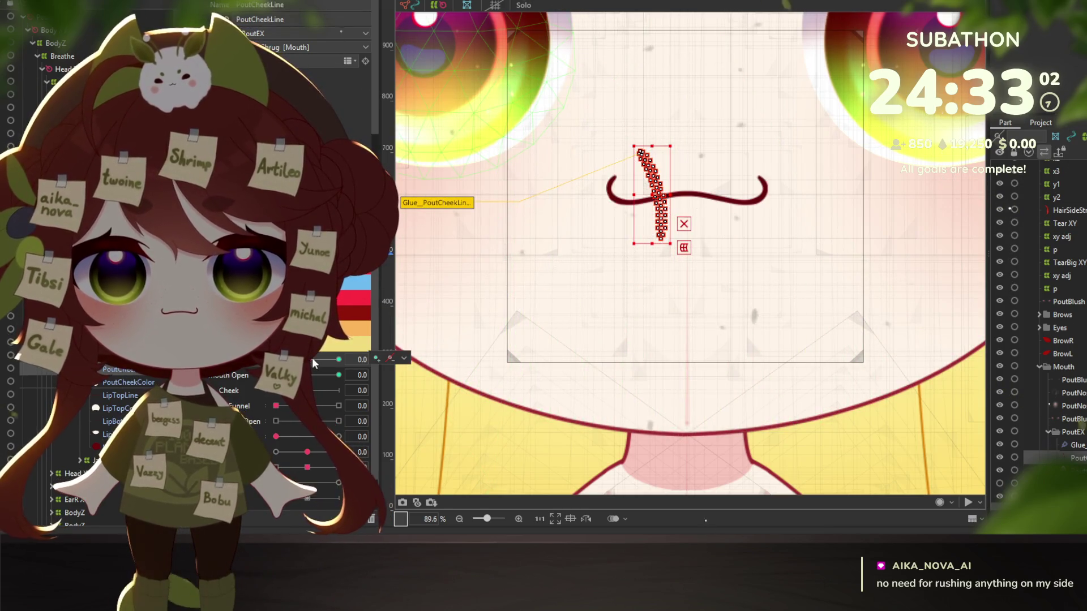
Step: Compare the PoutCheekColor and PoutCheekLine meshes and show the cheek line's fan deformer
click(107, 383)
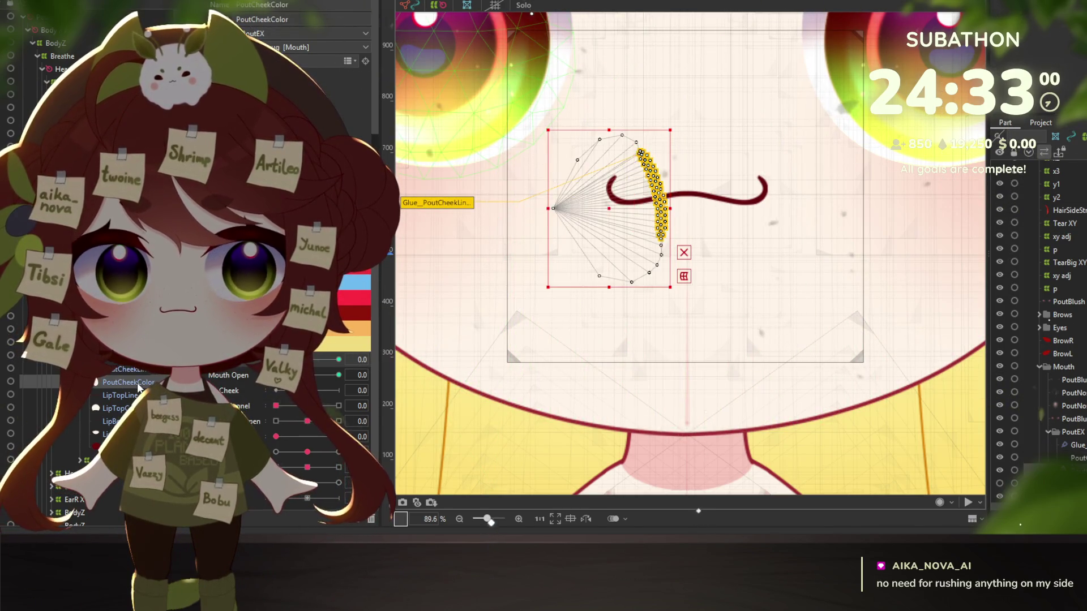
click(136, 369)
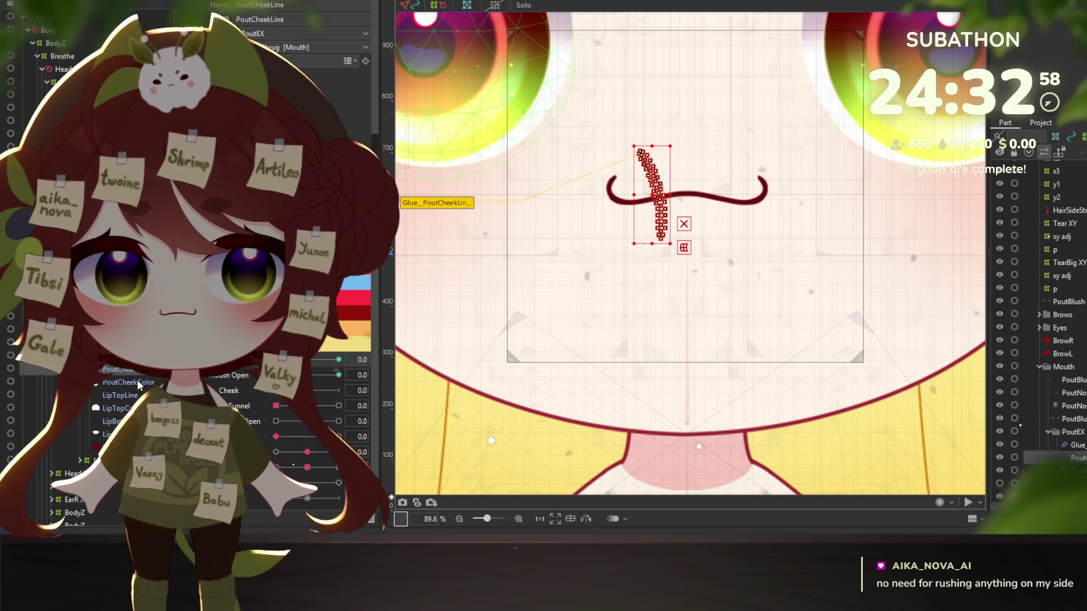
click(136, 379)
click(137, 374)
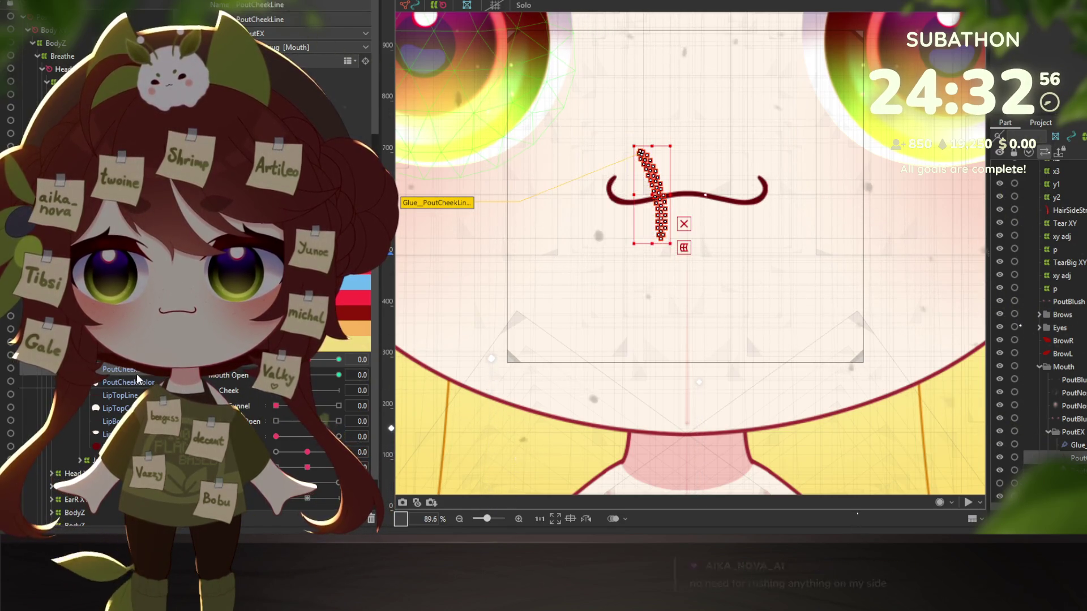
ctrl+click(137, 382)
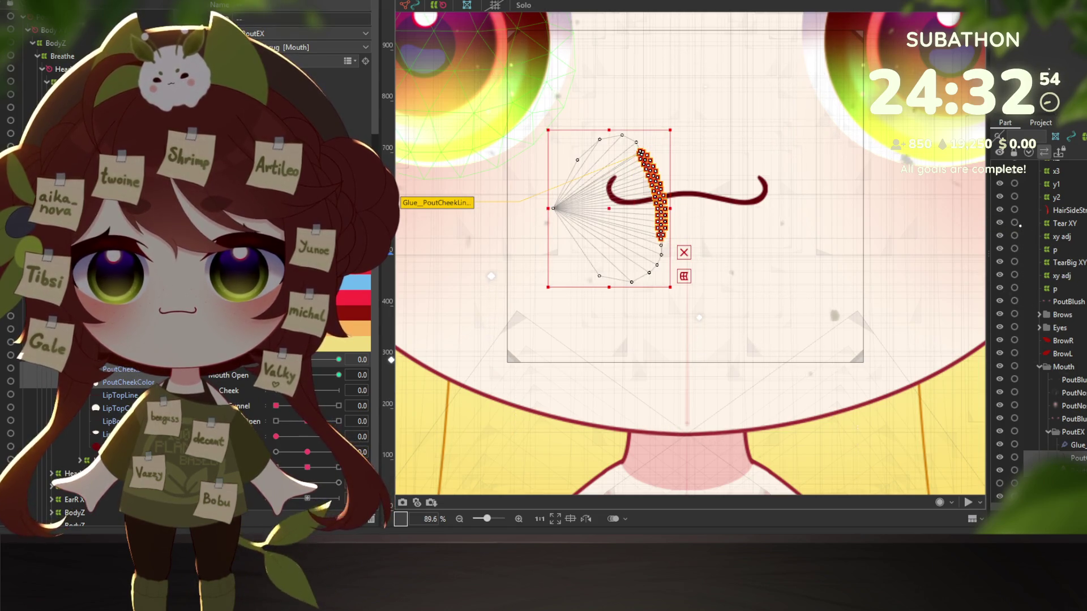
Step: Set the mouth parameter to -1.0 and nudge the cheek-line mesh and deformer slightly lower
drag(339, 360, 253, 368)
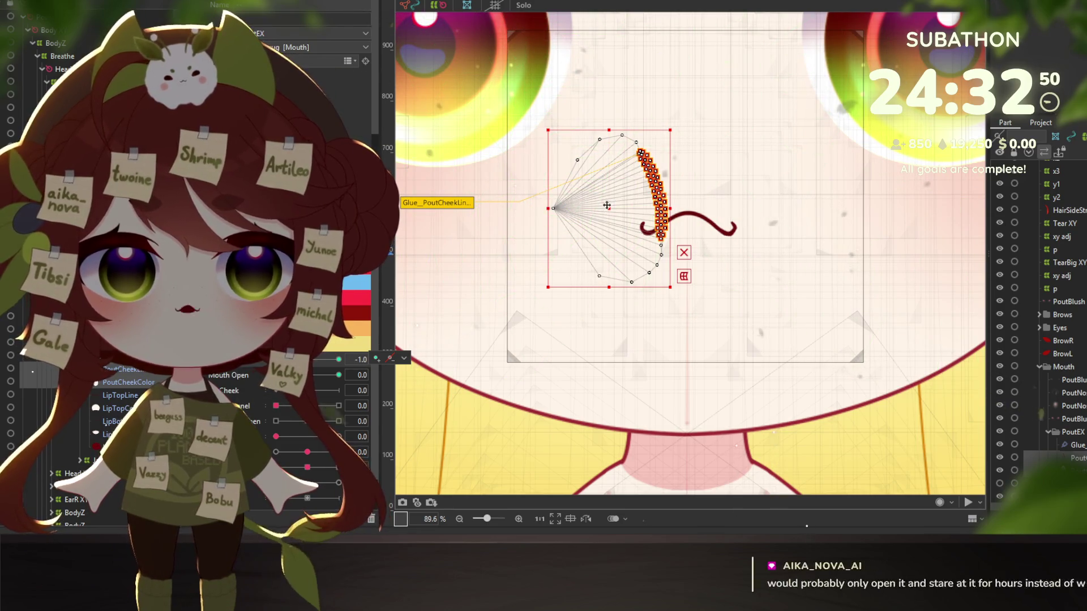
drag(606, 207, 606, 233)
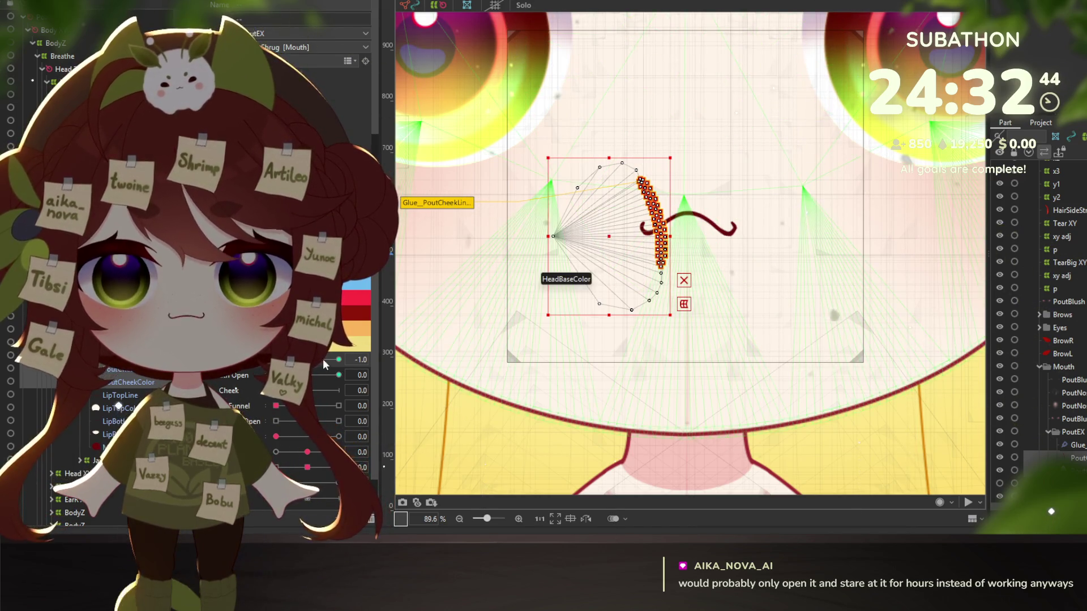
drag(322, 359, 338, 359)
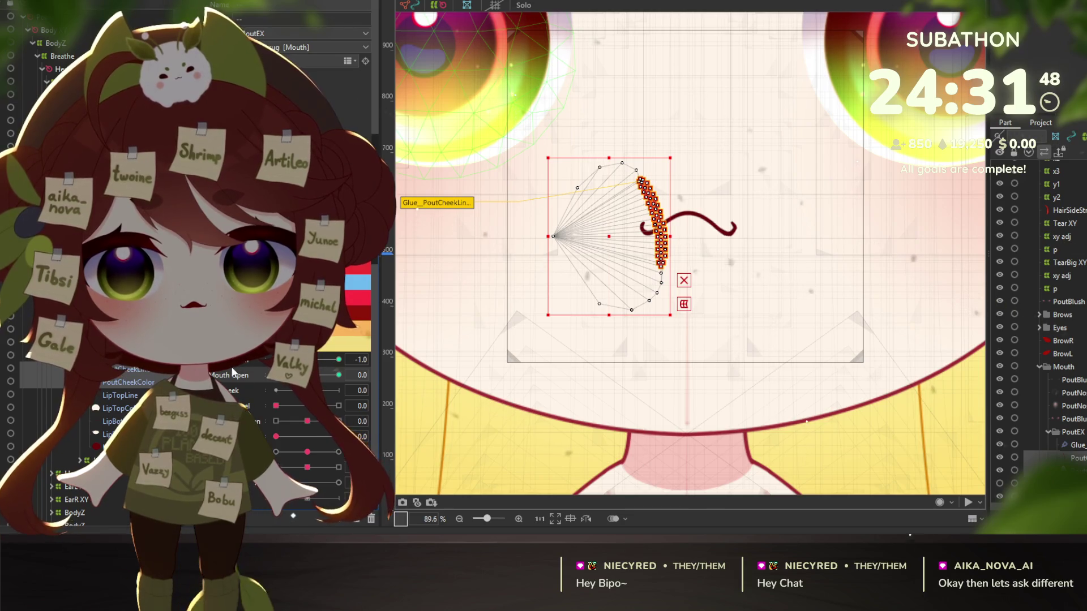
drag(276, 384, 255, 409)
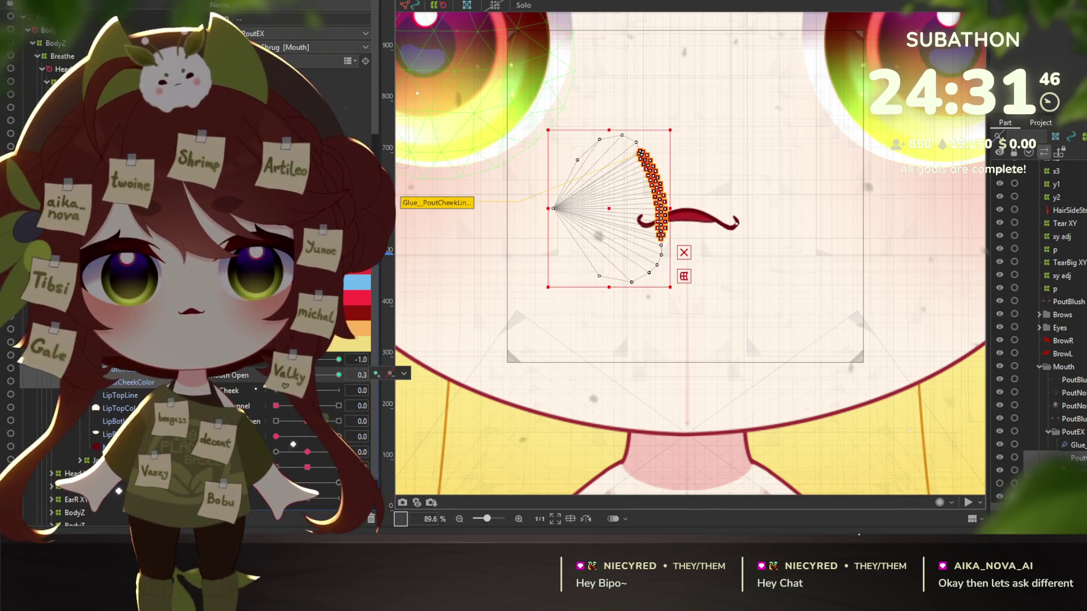
drag(281, 374, 265, 375)
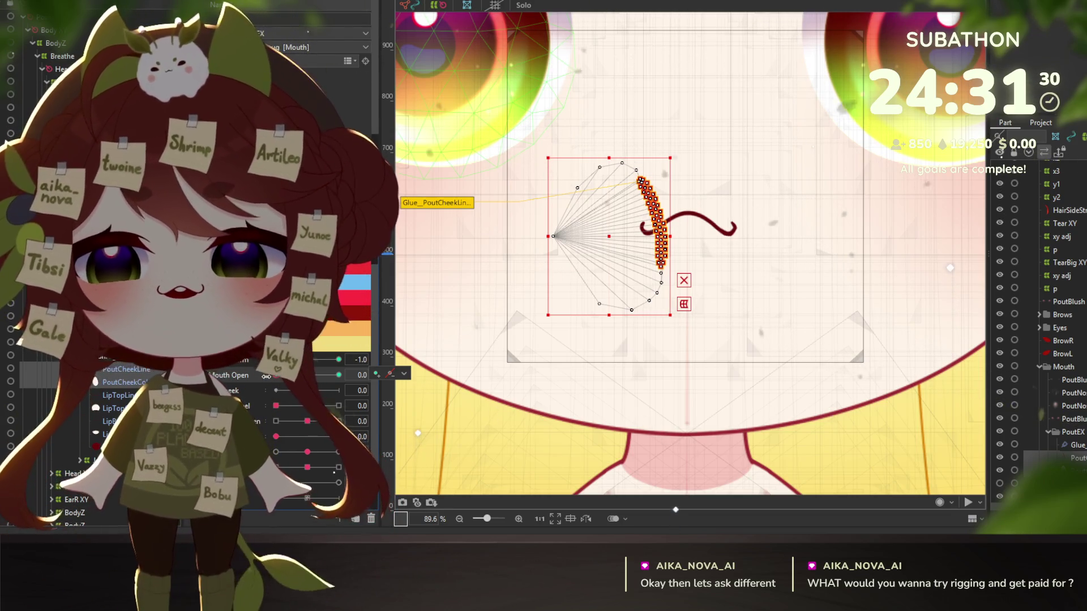
scroll(678, 232, up, 2)
scroll(678, 232, up, 2)
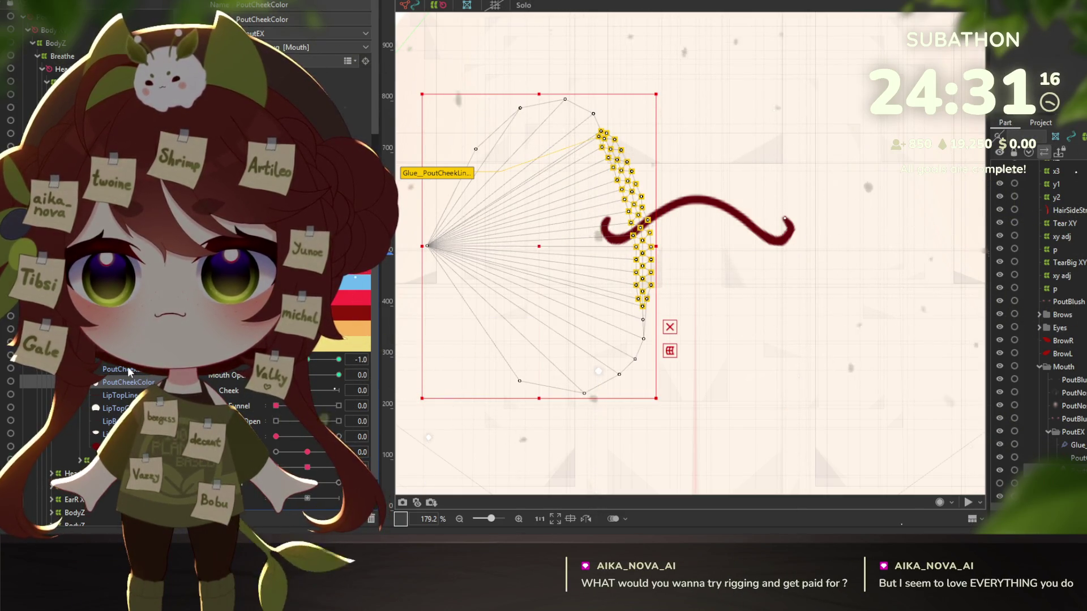
Step: Select the glued cheek-line points and sweep the parameter from -1.0 up to 1.0 to check deformation
click(123, 383)
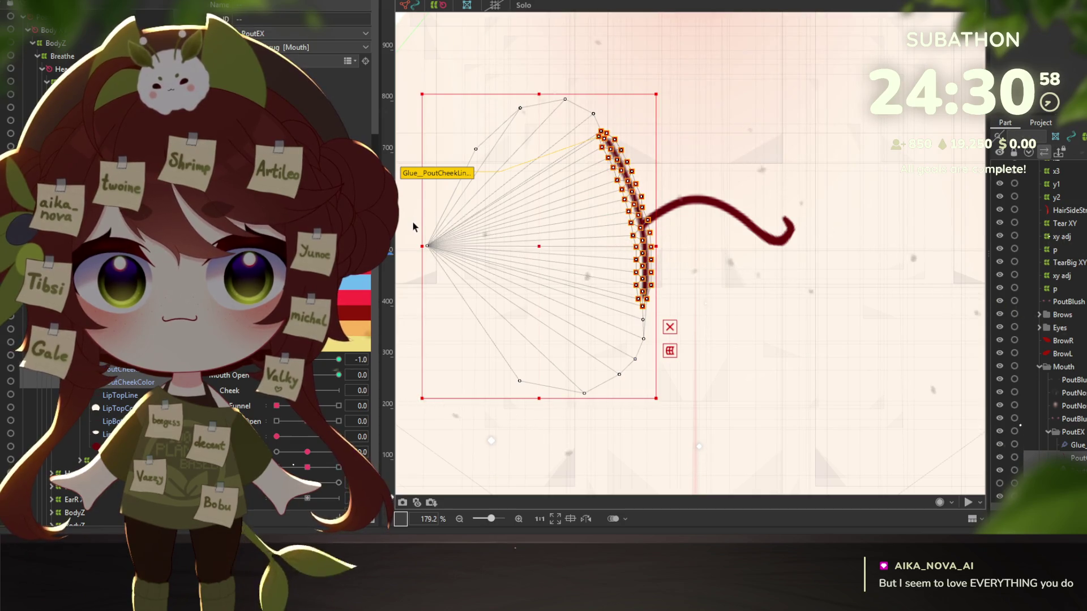
drag(276, 359, 308, 359)
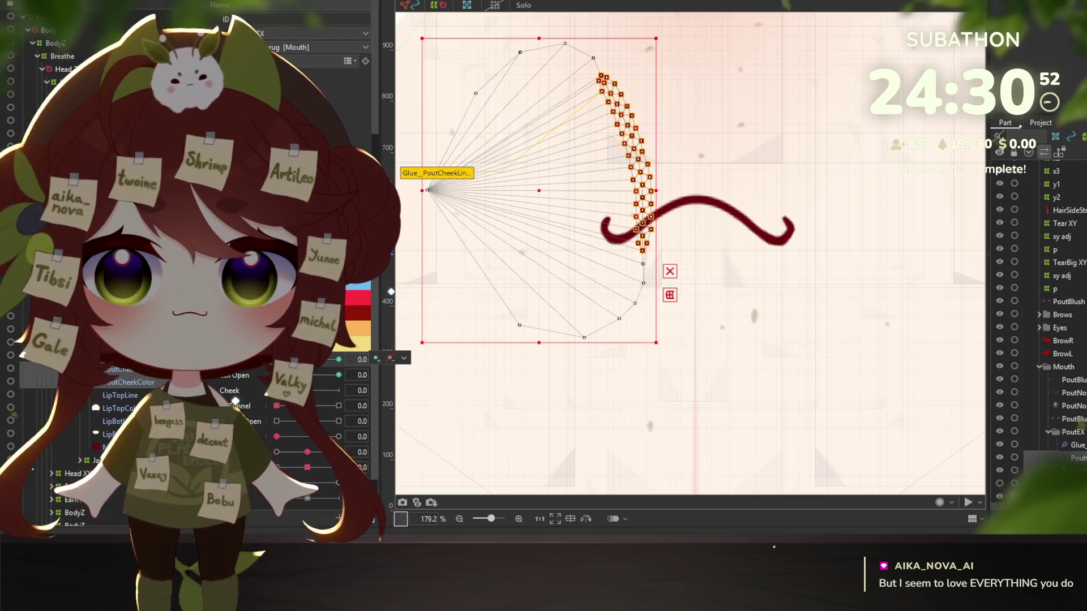
drag(308, 359, 416, 361)
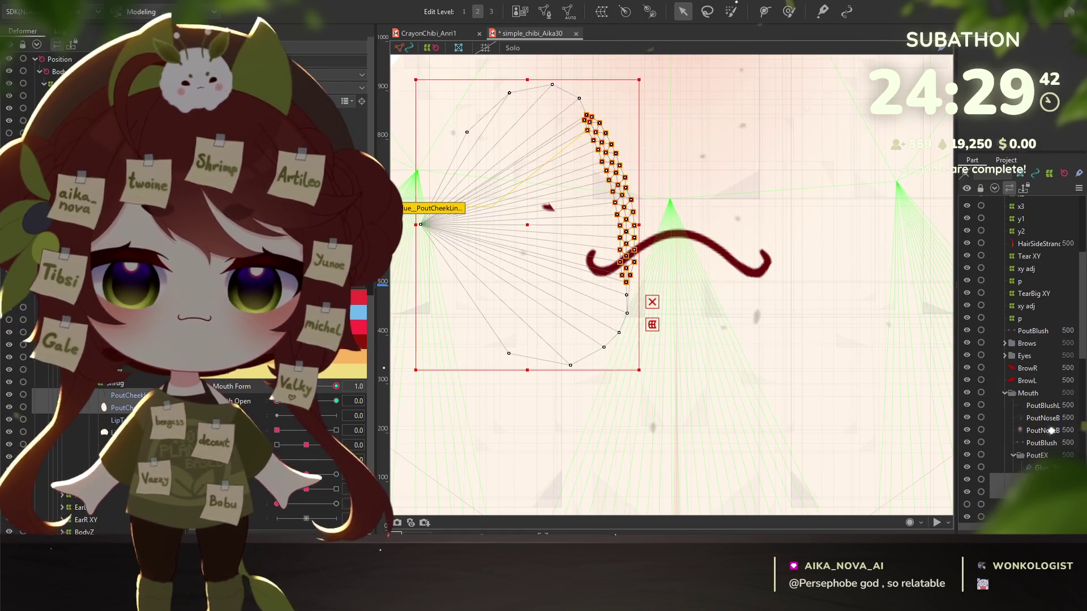
scroll(691, 211, down, 2)
scroll(691, 210, down, 3)
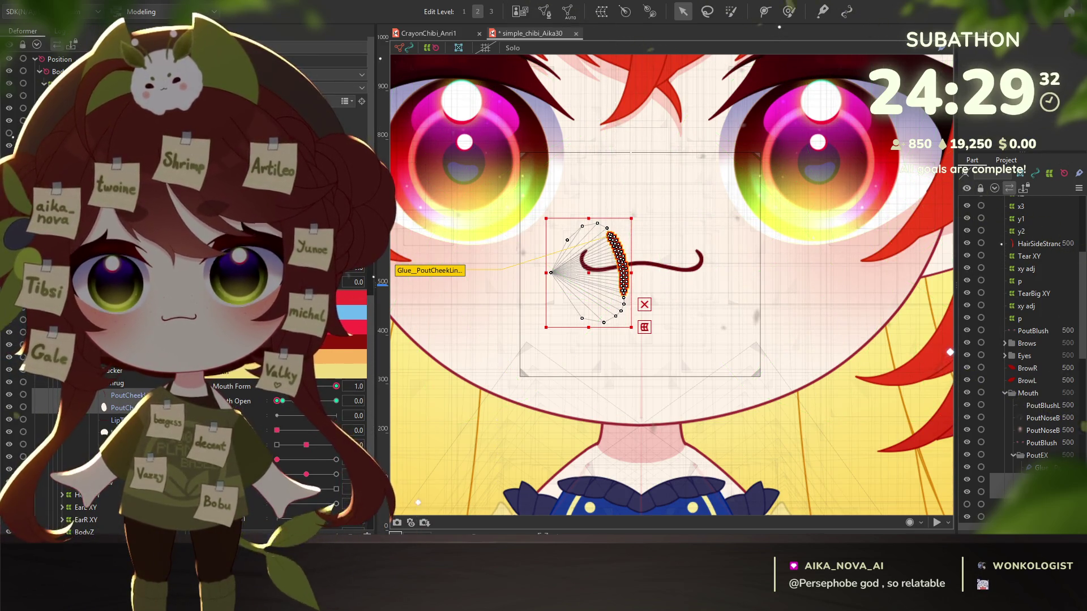
Step: Preview the open, narrow and pout mouth poses on the 2D pad, then reset Mouth Form to 0
mouse_move(335, 417)
mouse_down()
mouse_move(365, 417)
mouse_move(256, 399)
mouse_up()
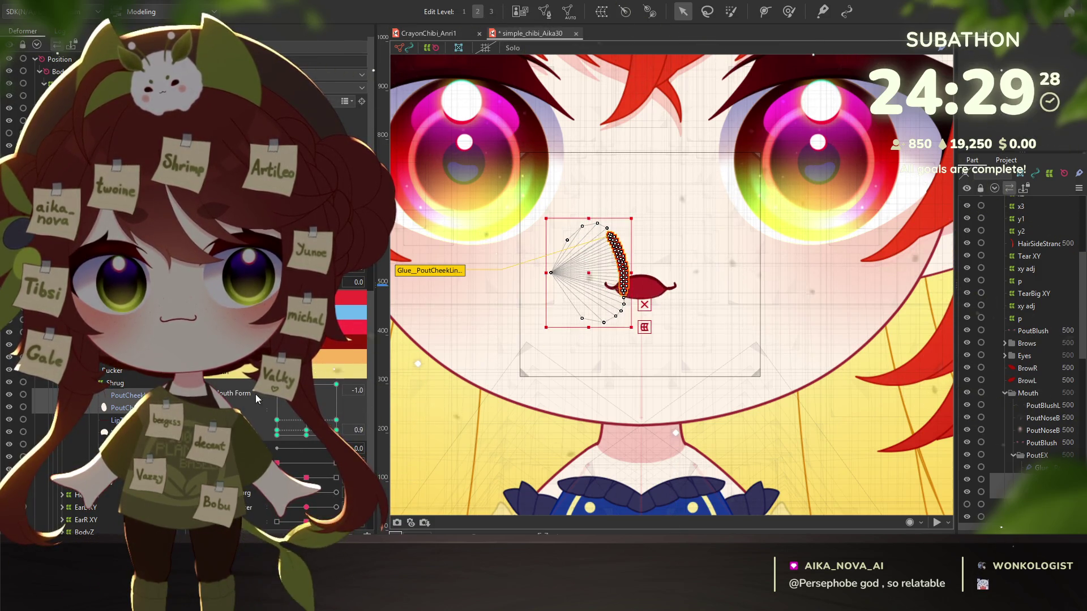
drag(335, 419, 254, 430)
mouse_move(362, 406)
mouse_down()
mouse_move(272, 417)
mouse_move(347, 384)
mouse_up()
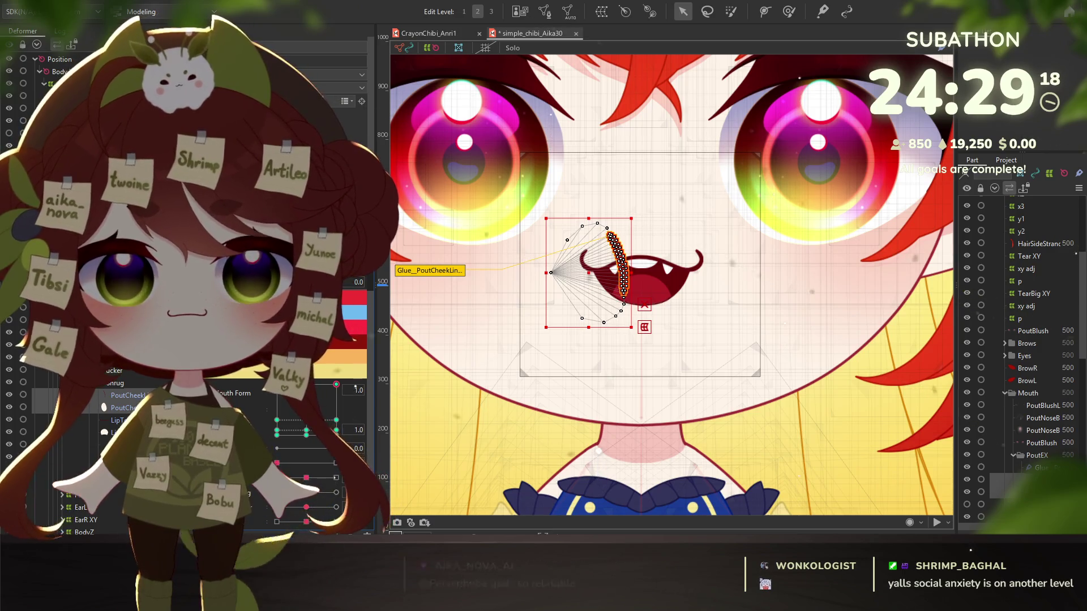
key(ctrl+z)
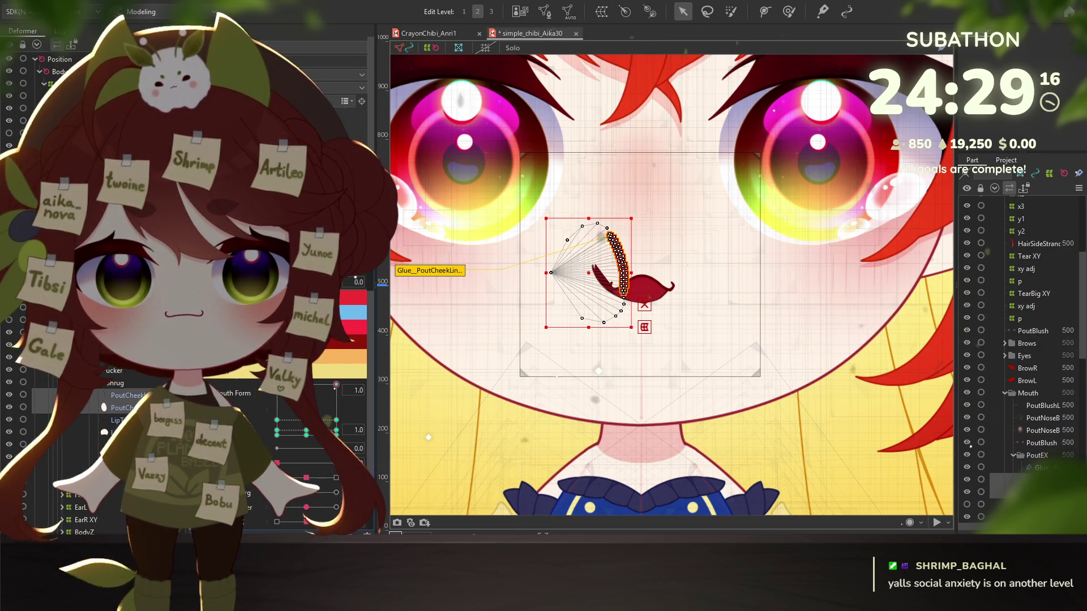
scroll(616, 306, up, 2)
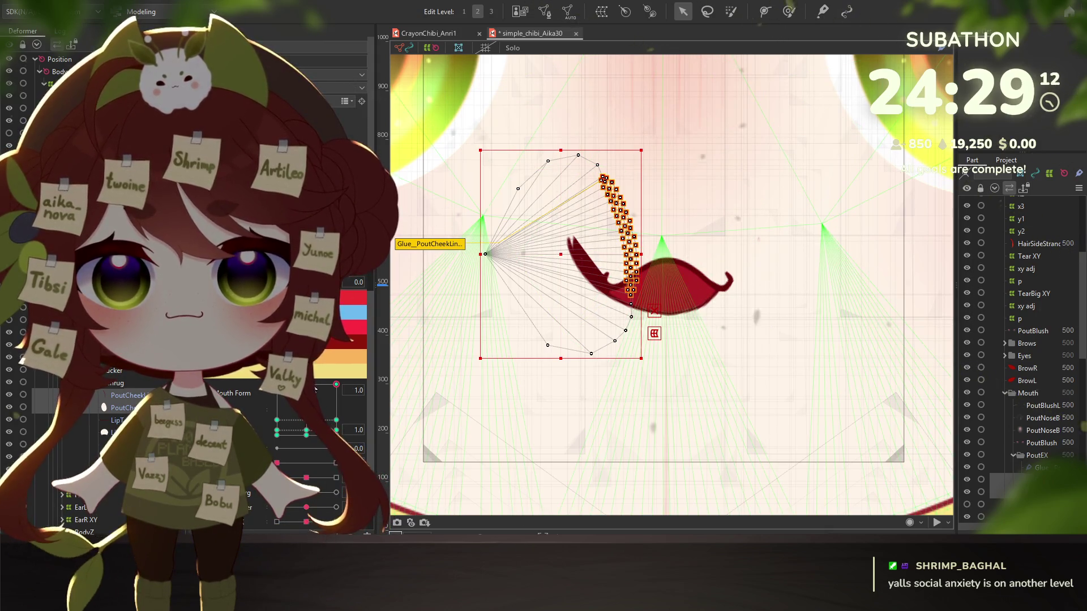
key(ctrl+z)
key(ctrl+z)
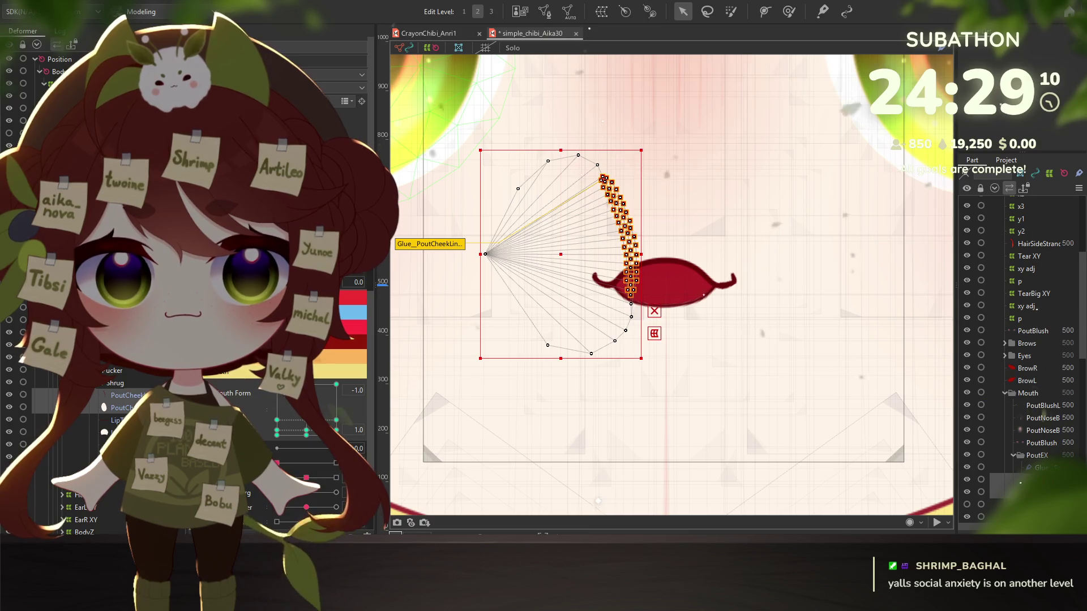
key(ctrl+y)
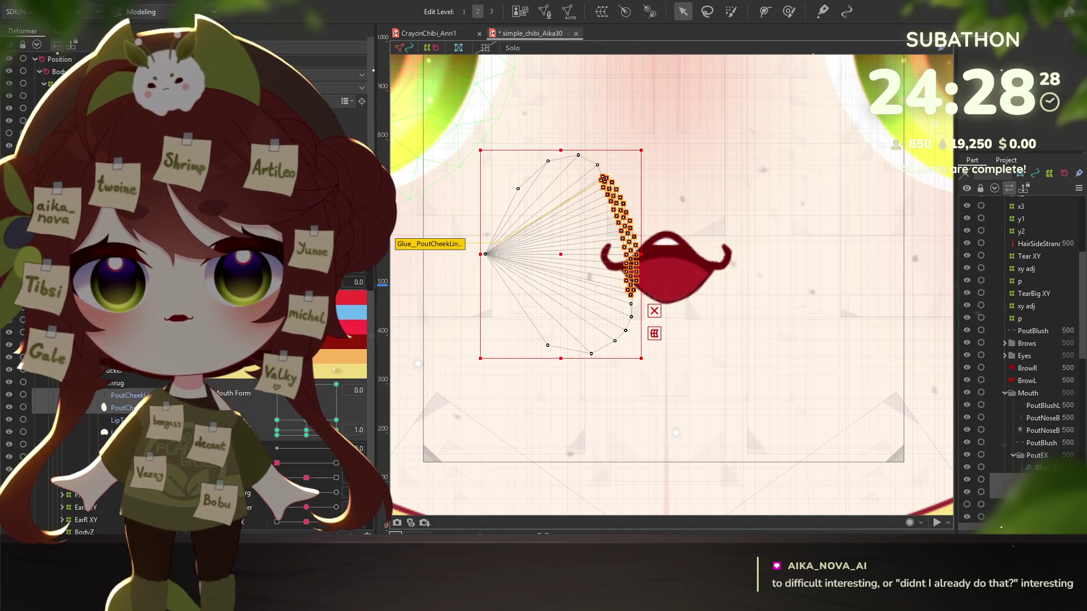
Step: Show Mouth Form and Open as separate sliders, lower Mouth Open to 0.3, and reselect the pout cheek line glue
click(260, 393)
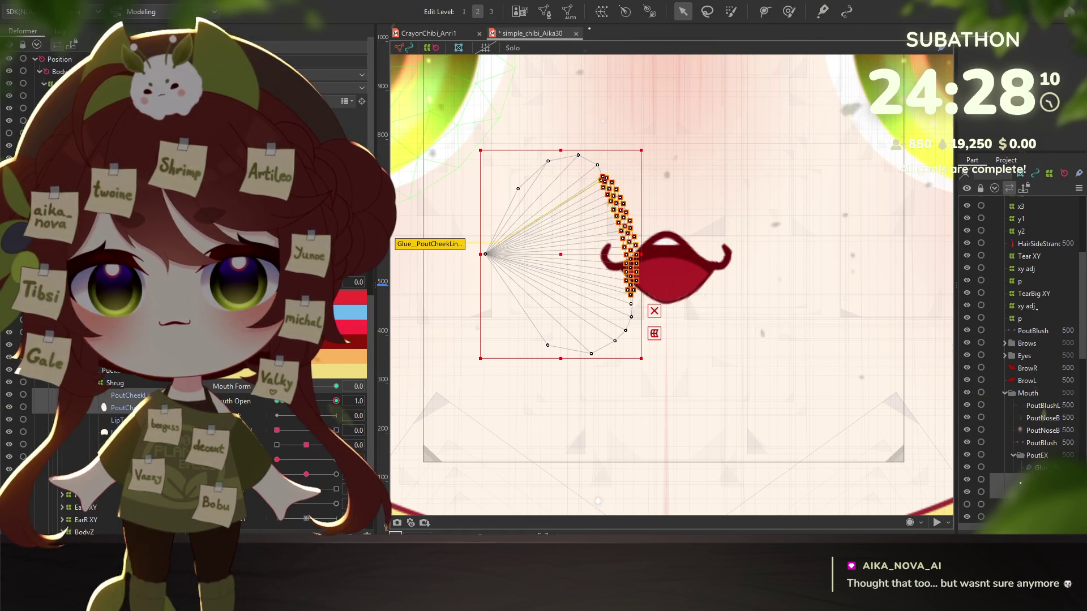
drag(336, 401, 296, 400)
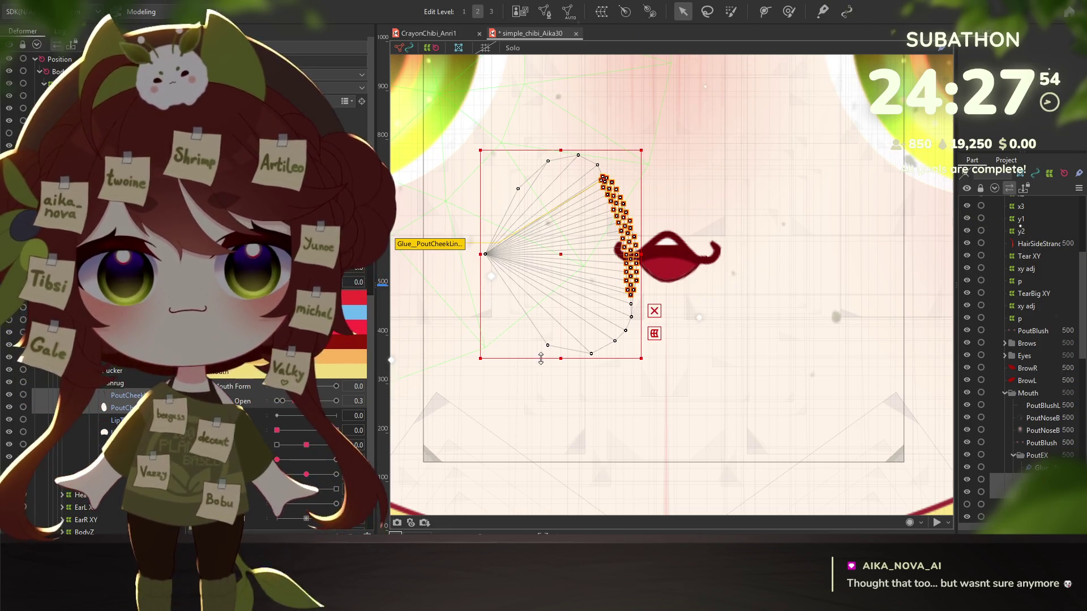
click(113, 408)
click(119, 396)
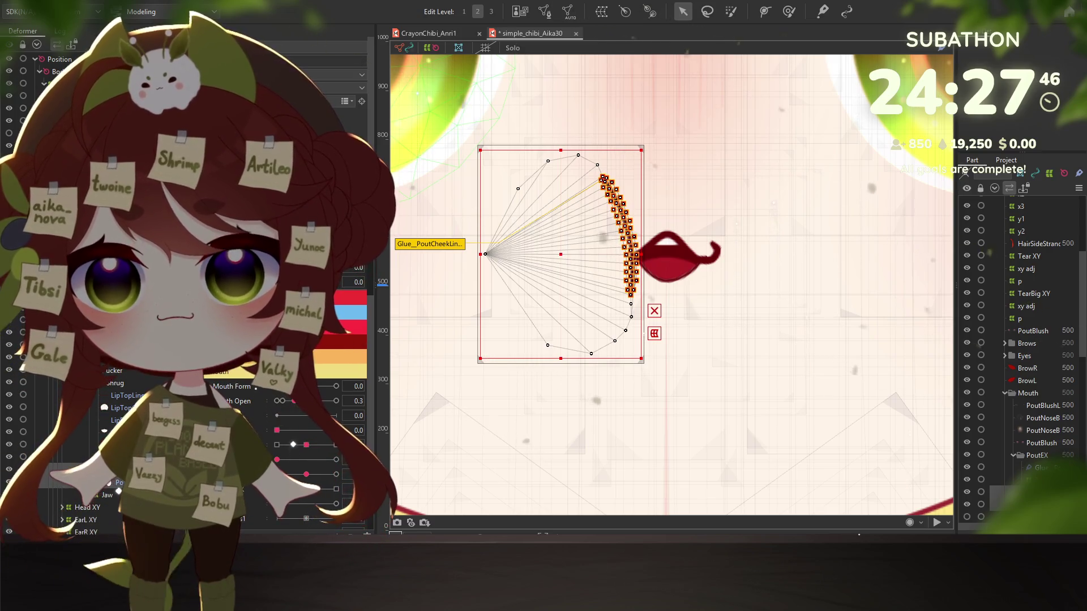
Step: Deselect the cheek-line warp deformer and pose the mouth as an open pout
click(1010, 480)
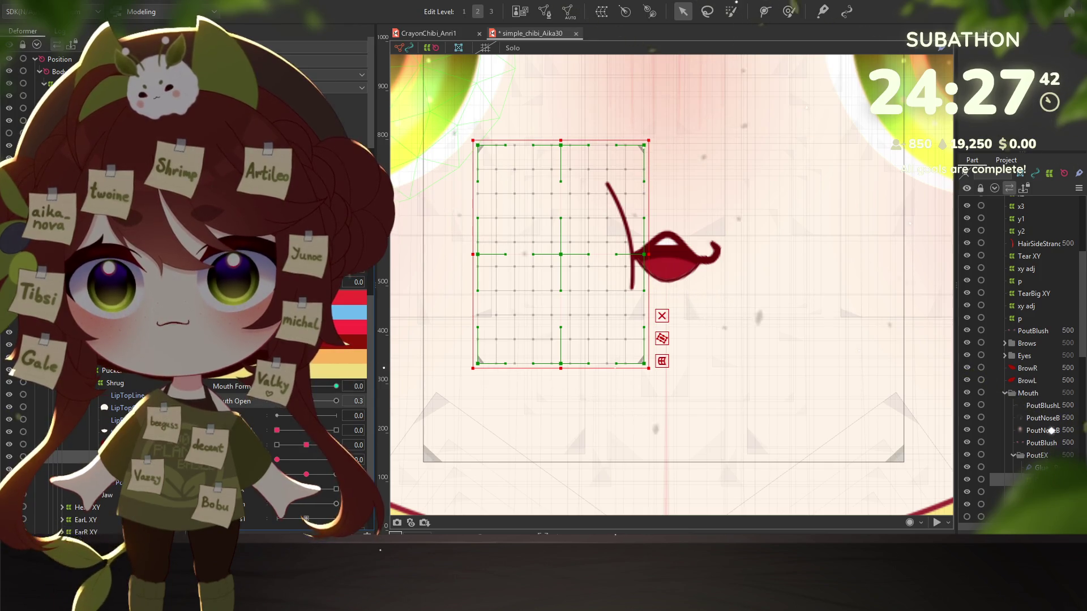
click(1052, 407)
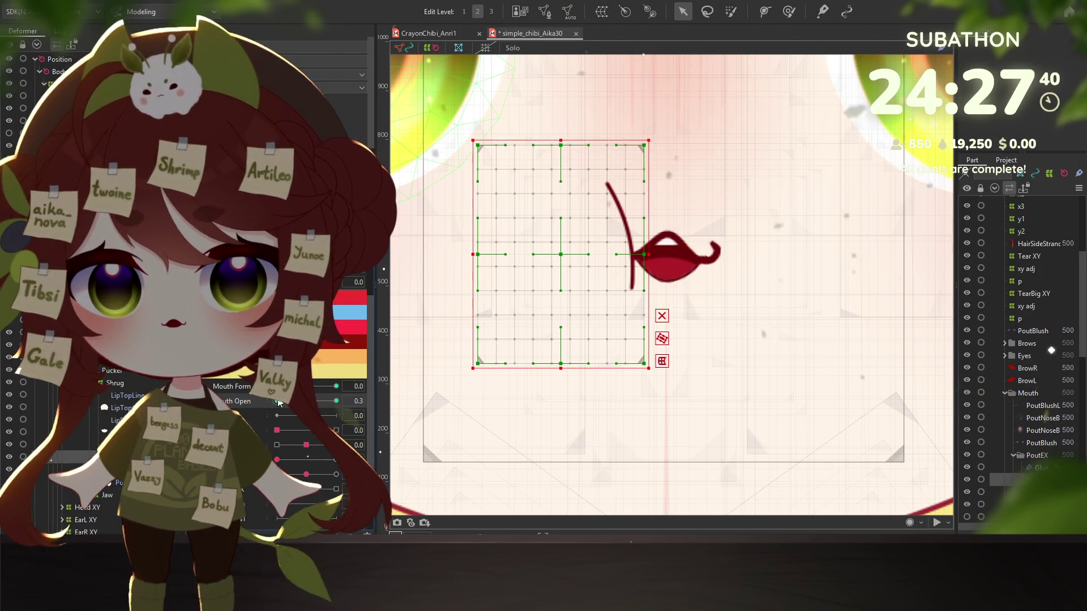
drag(295, 401, 289, 410)
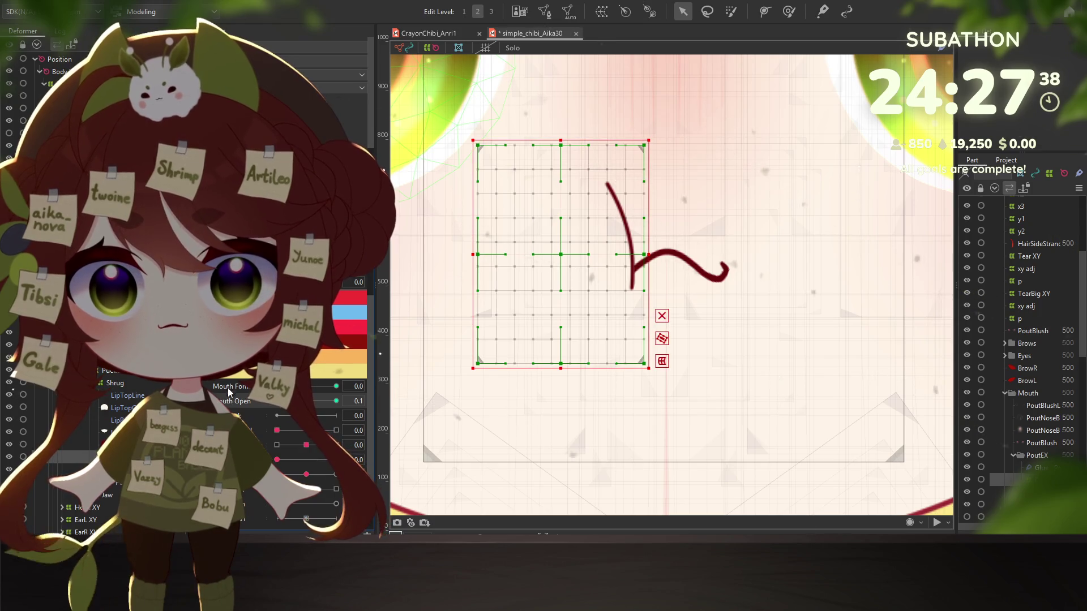
mouse_move(335, 386)
mouse_down()
mouse_move(321, 361)
mouse_move(389, 353)
mouse_up()
scroll(766, 275, up, 3)
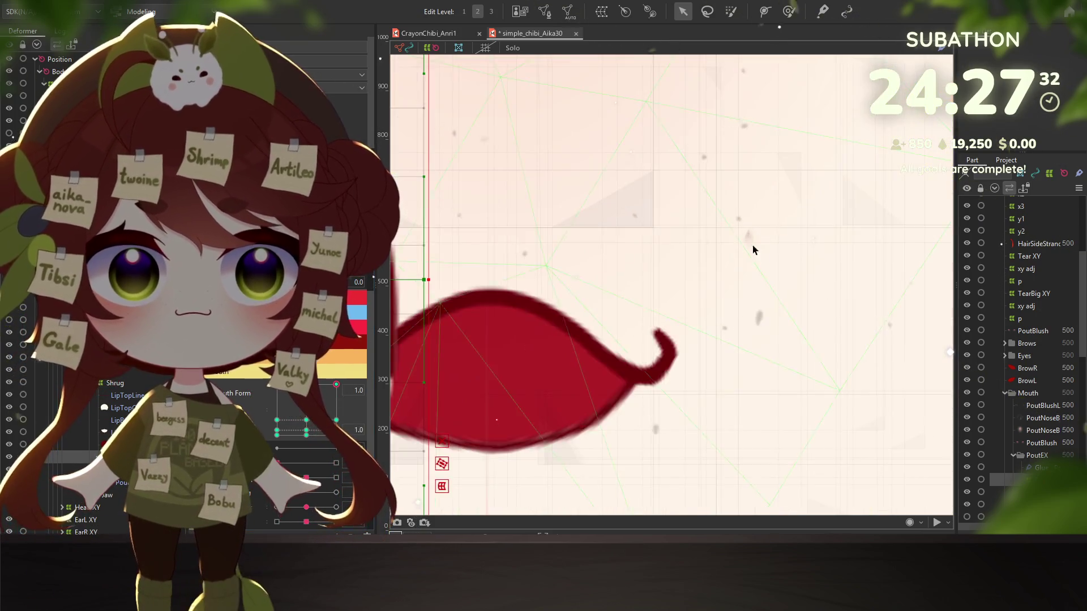
scroll(752, 245, up, 3)
scroll(736, 214, up, 2)
scroll(739, 339, down, 3)
scroll(722, 360, down, 2)
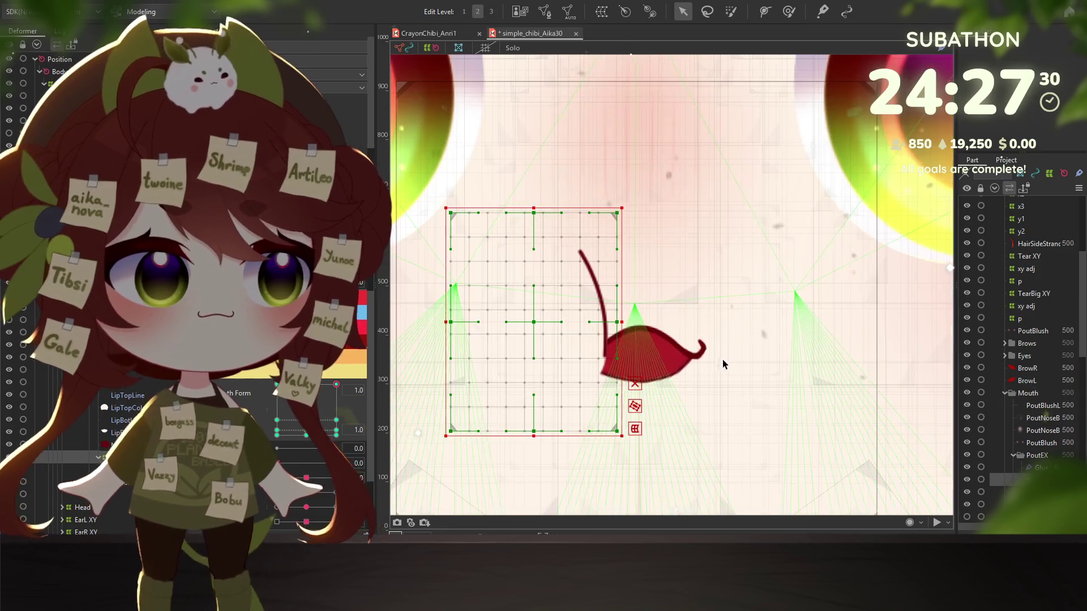
scroll(653, 247, up, 2)
scroll(678, 261, up, 1)
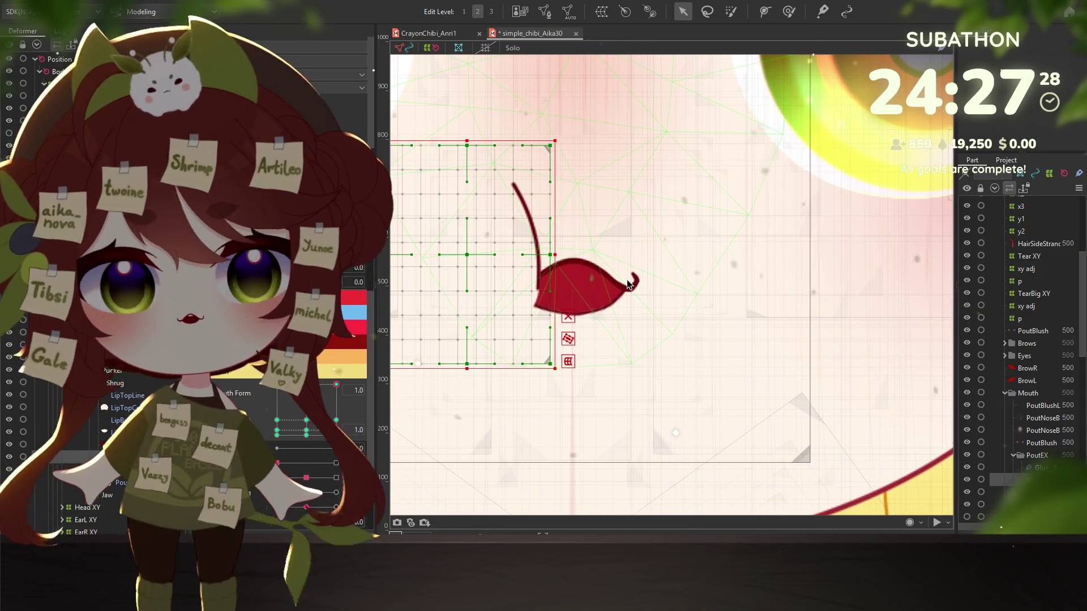
Step: Select the red pout mesh, the mouth warp deformer and Jaw group, then the lower lip line glue
click(629, 284)
click(629, 284)
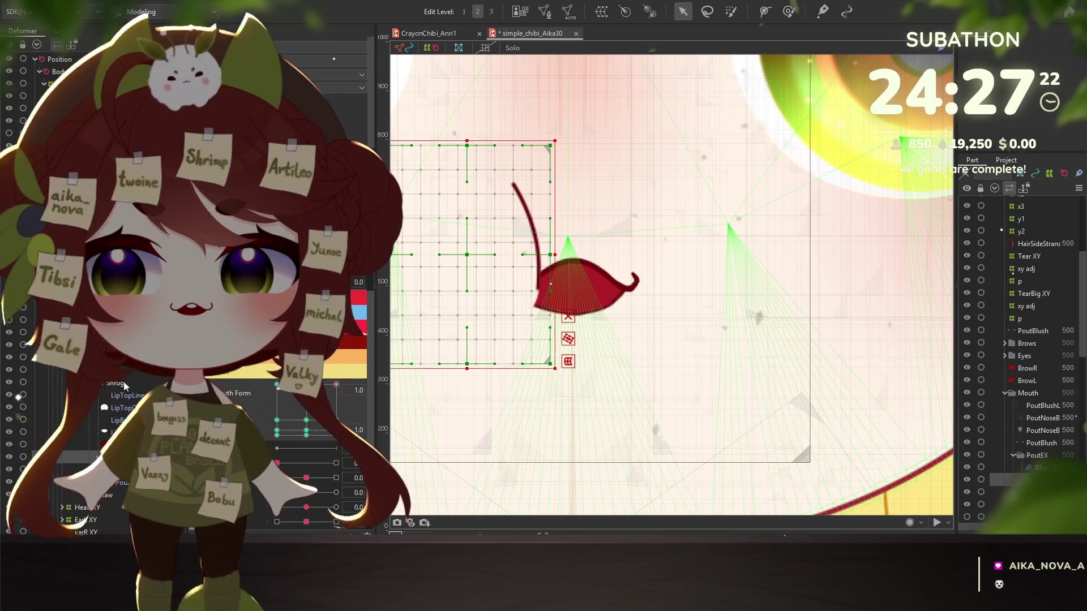
scroll(51, 424, up, 3)
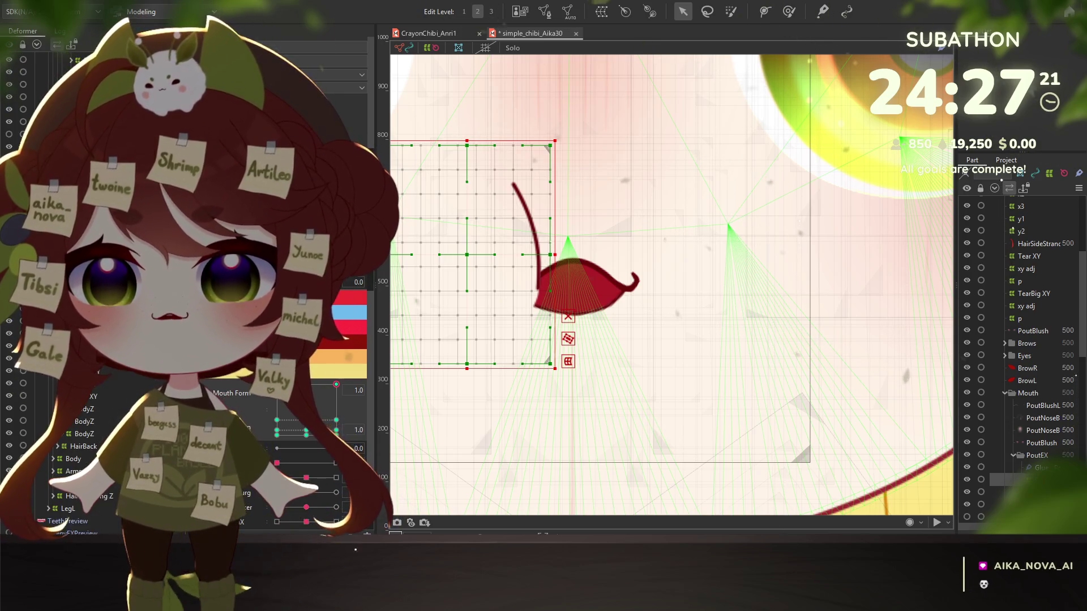
click(97, 363)
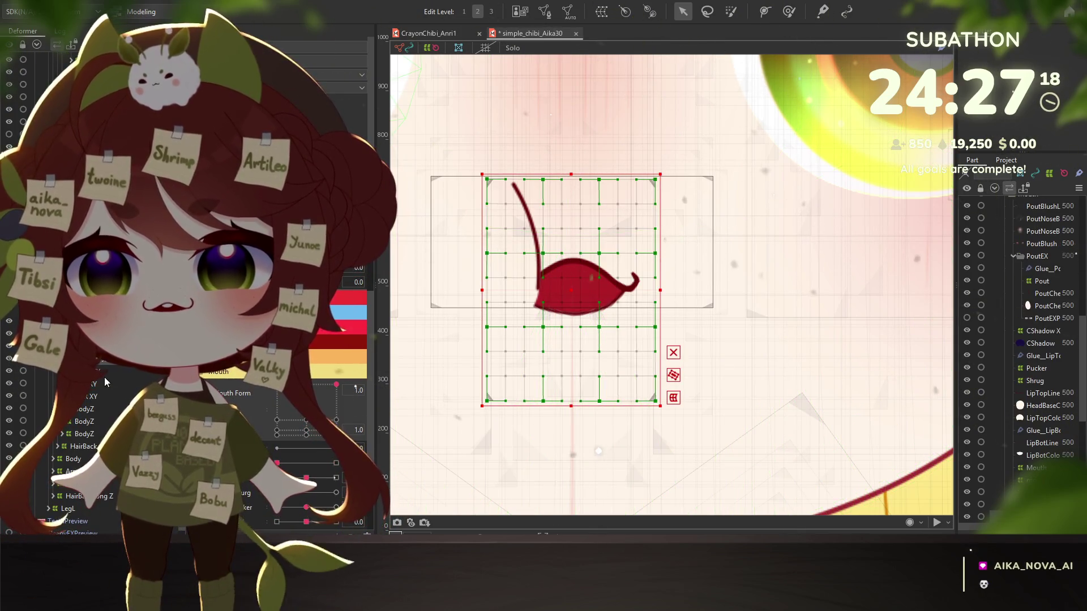
click(115, 371)
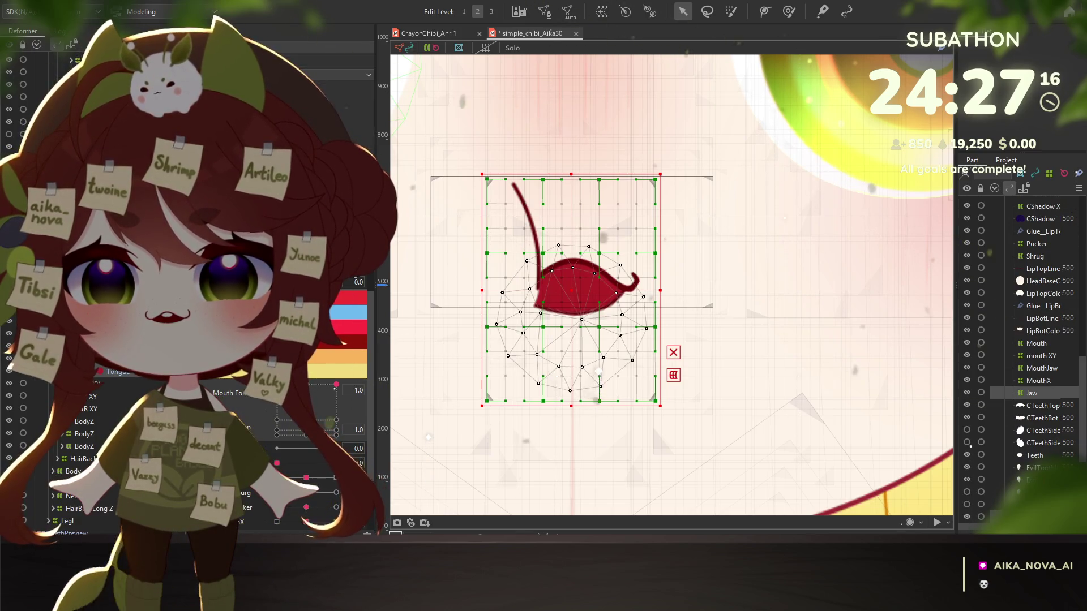
click(598, 289)
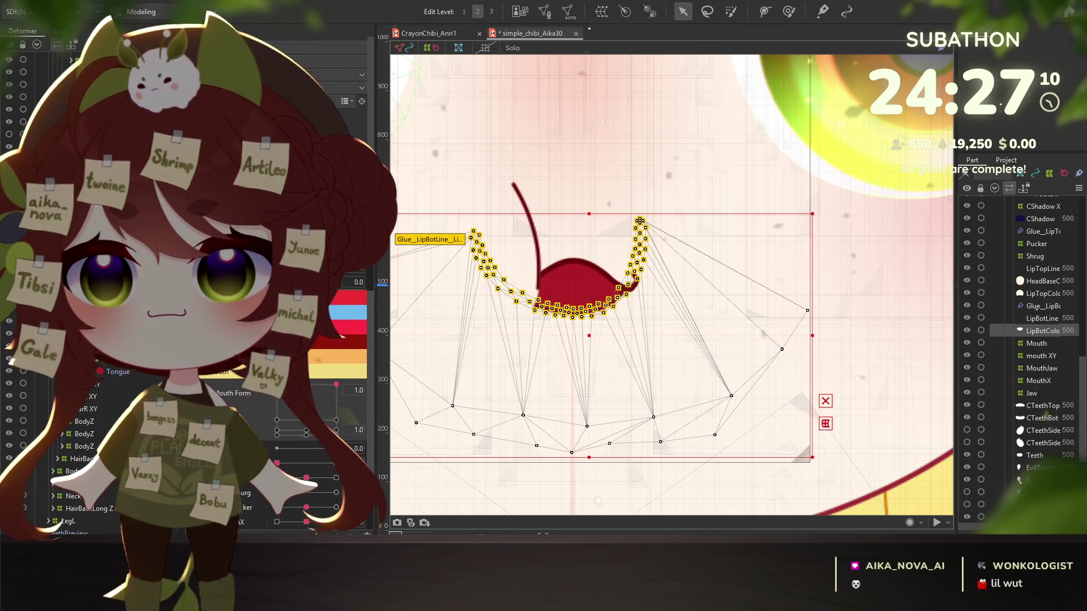
Step: Select the LipBotLine mesh, sweep Mouth Form through -1, and pull the lip line's end upward
click(599, 311)
scroll(637, 226, up, 4)
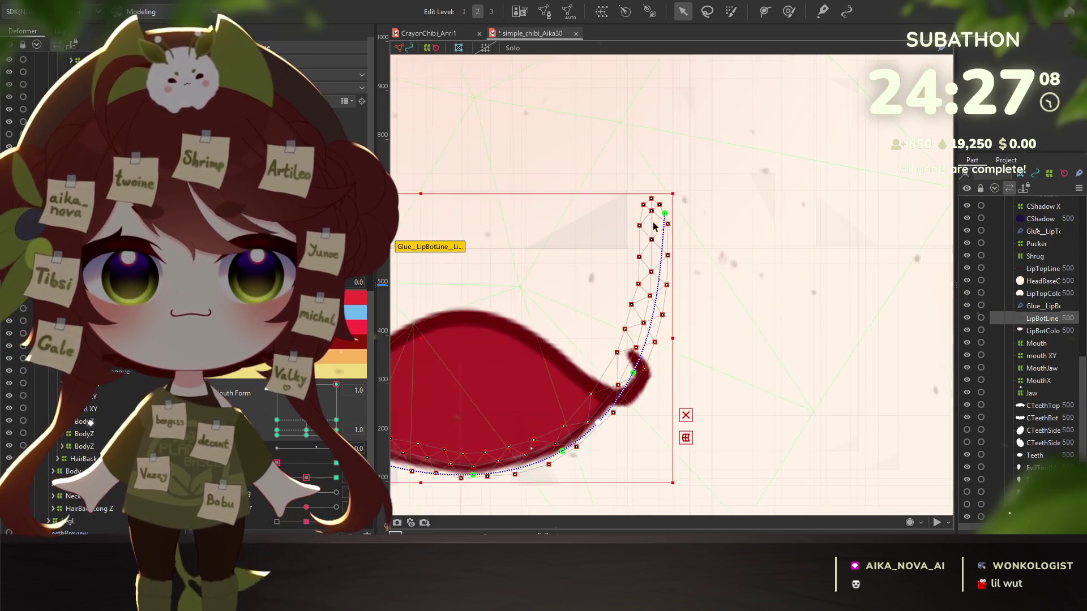
scroll(667, 219, down, 2)
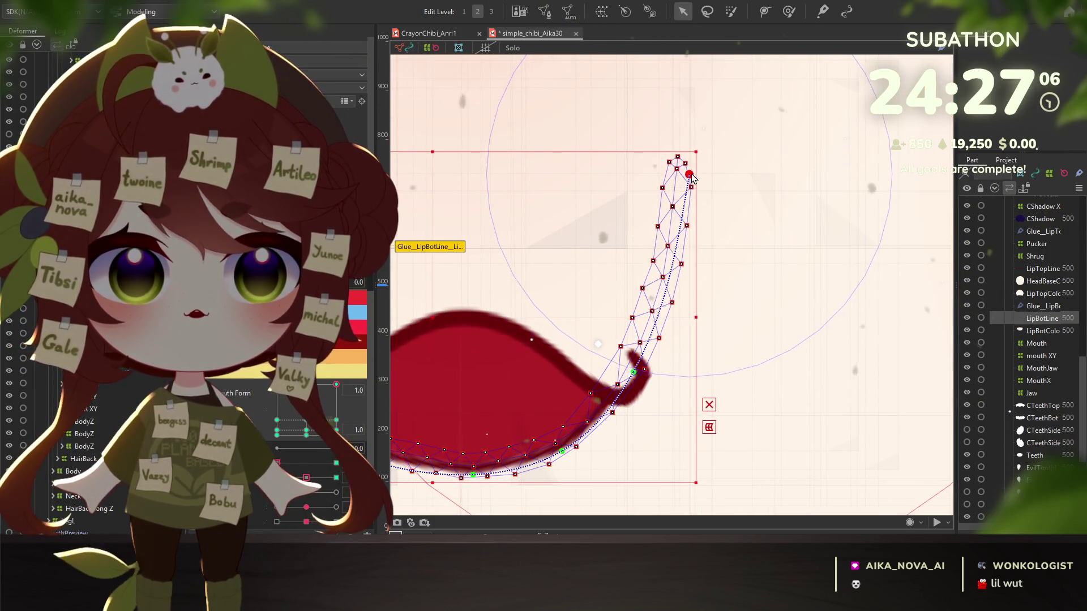
scroll(659, 248, down, 1)
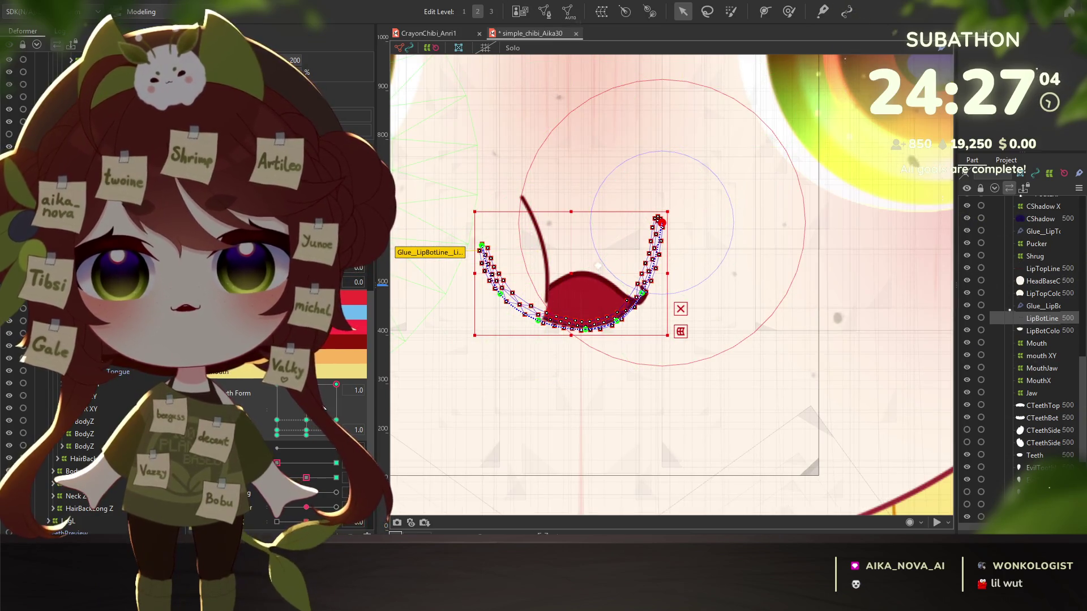
mouse_move(306, 410)
mouse_down()
mouse_move(263, 409)
mouse_move(307, 443)
mouse_up()
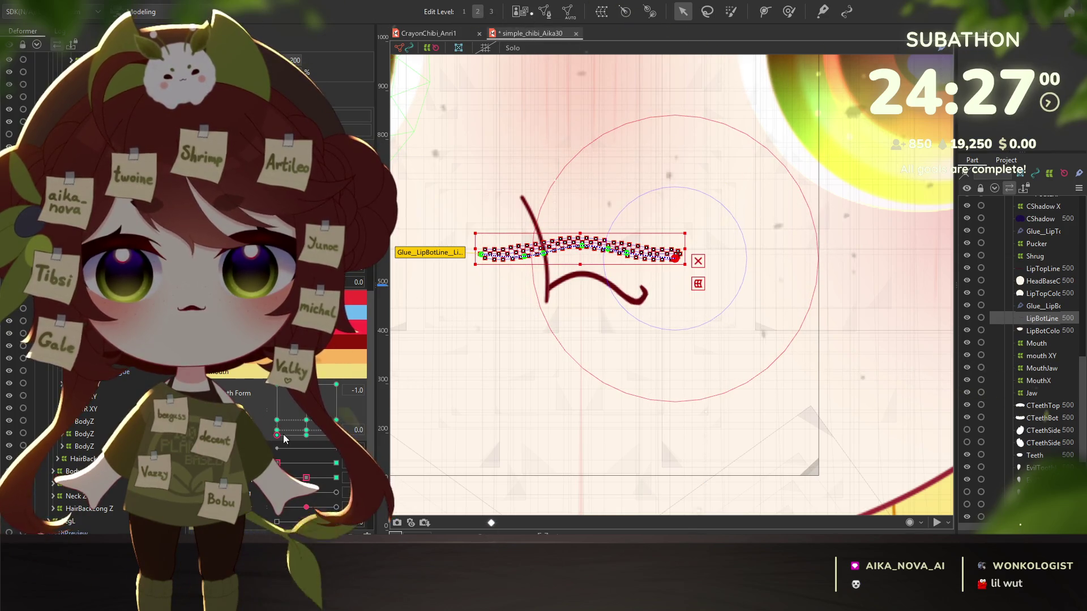
drag(307, 442, 335, 418)
scroll(706, 233, up, 4)
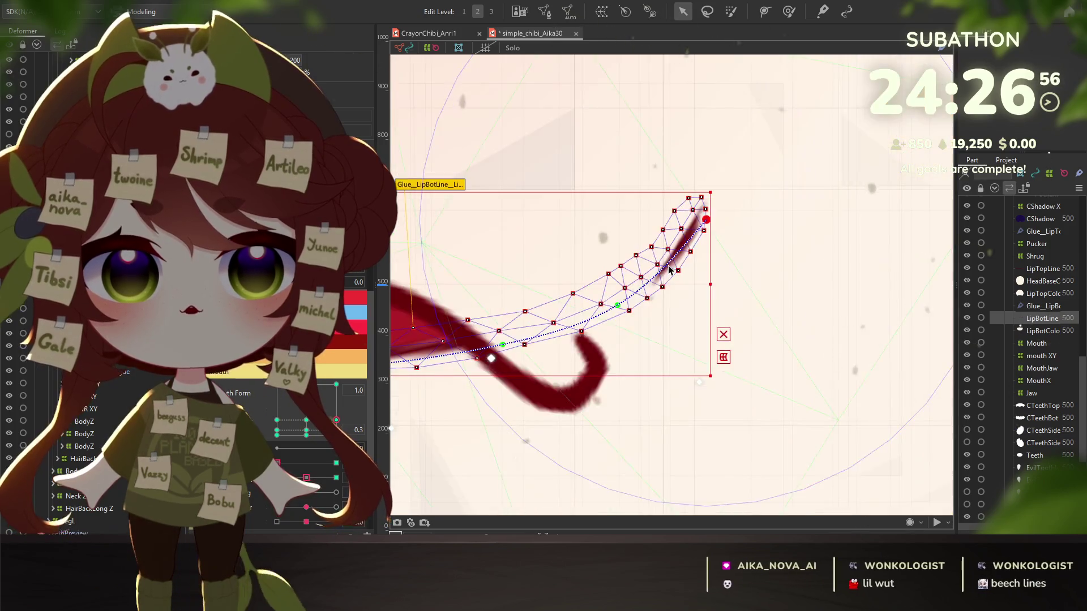
drag(721, 202, 676, 107)
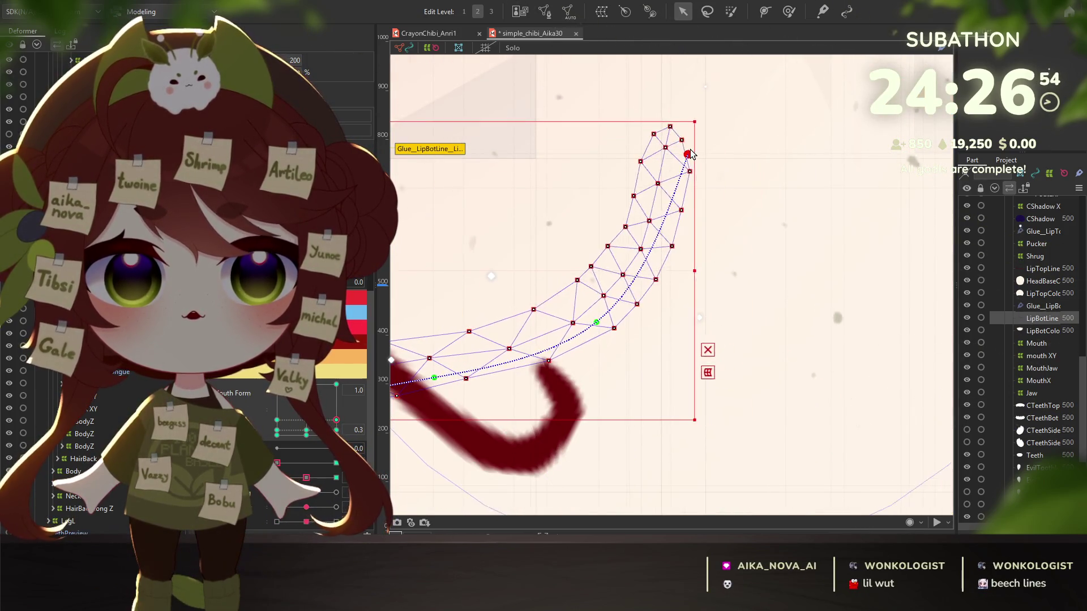
scroll(646, 316, down, 4)
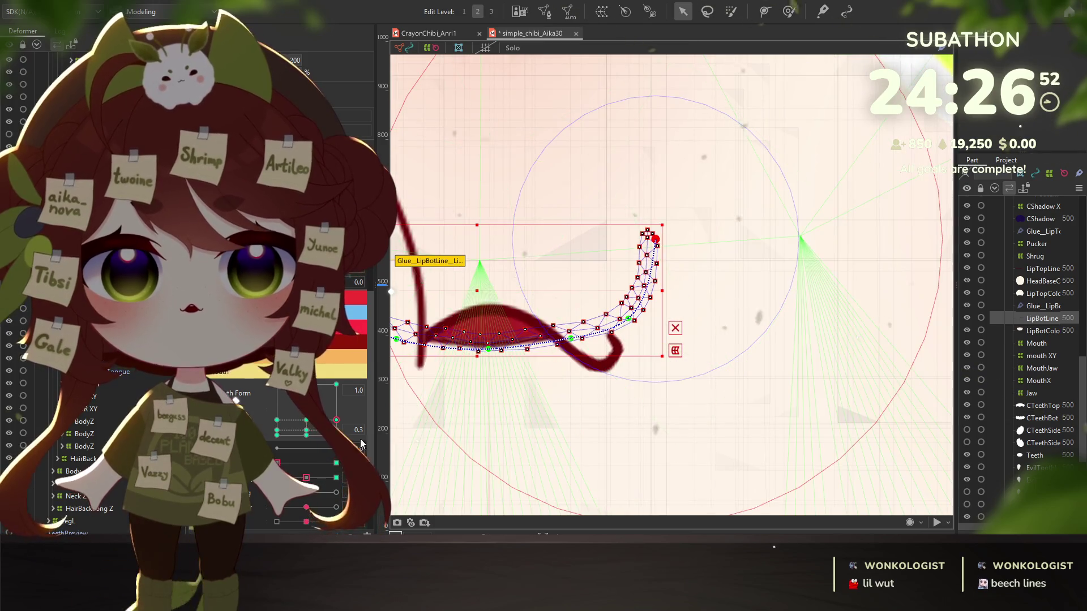
click(307, 426)
scroll(432, 388, down, 2)
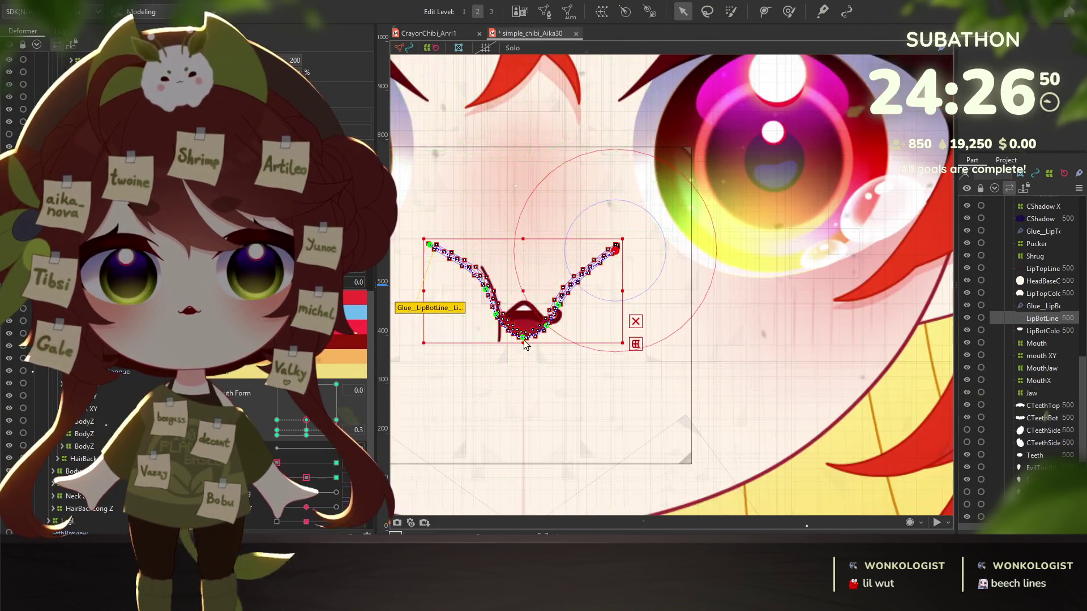
mouse_move(326, 405)
mouse_down()
mouse_move(272, 424)
mouse_move(339, 350)
mouse_move(304, 422)
mouse_move(327, 425)
mouse_up()
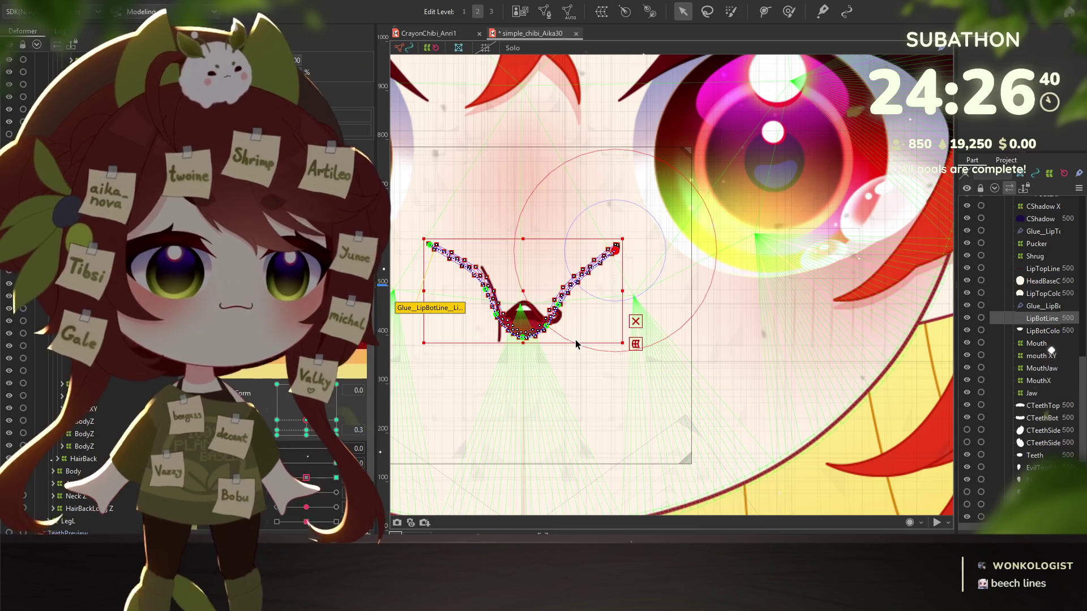
Step: Switch editing to the Pout warp deformer, separate Mouth Form and Open sliders, and set Mouth Form to maximum
click(266, 413)
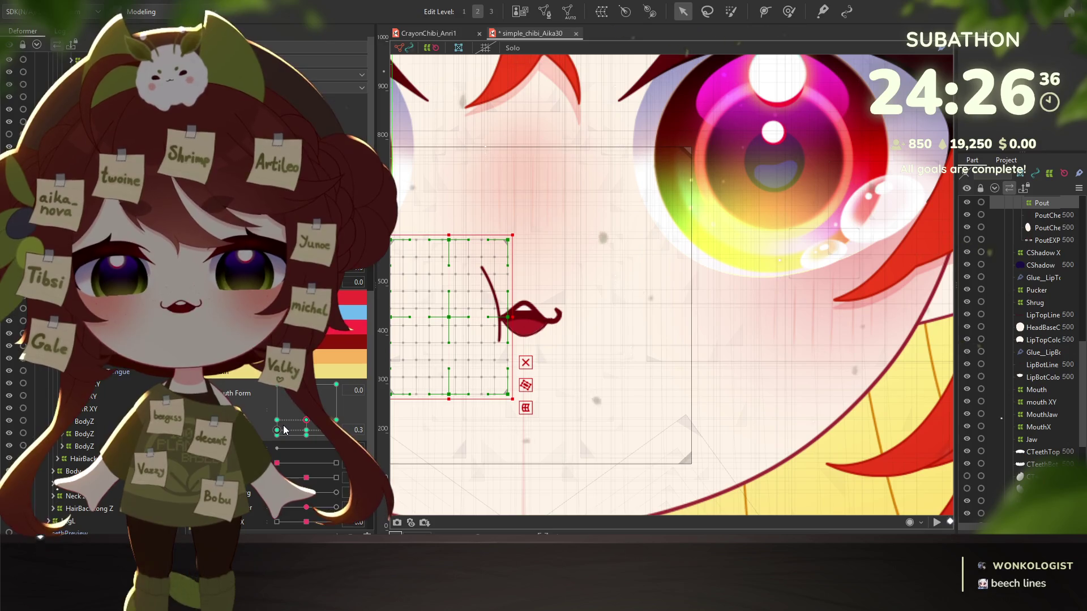
click(277, 391)
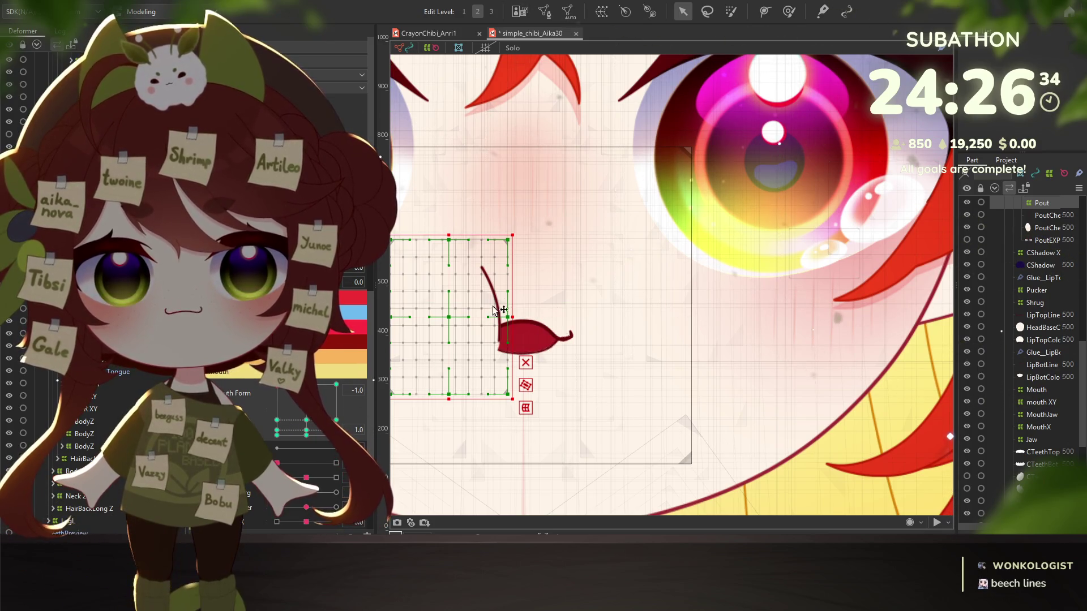
click(336, 384)
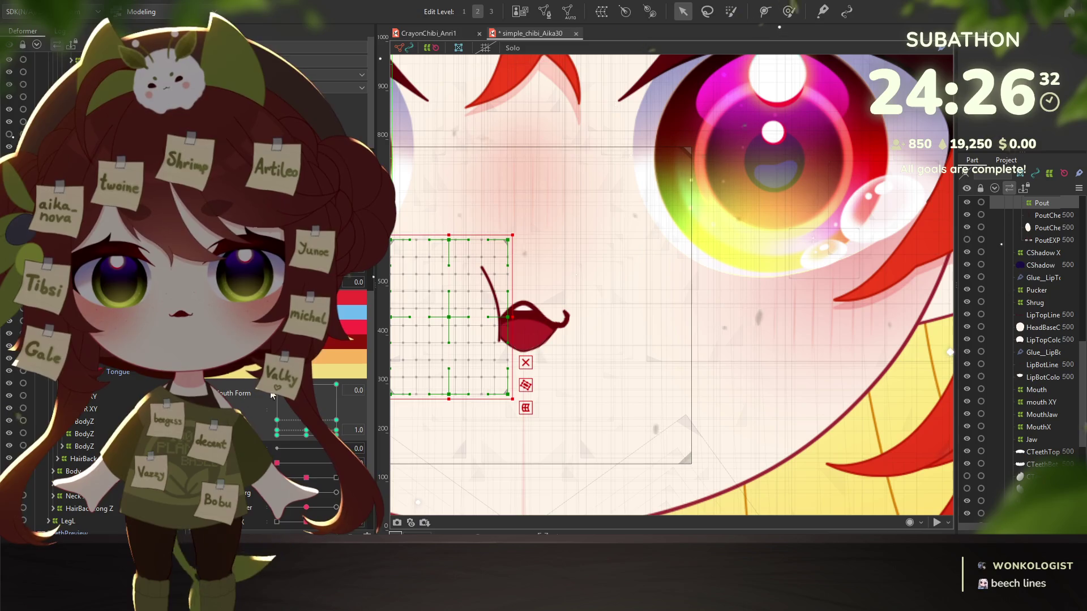
click(239, 405)
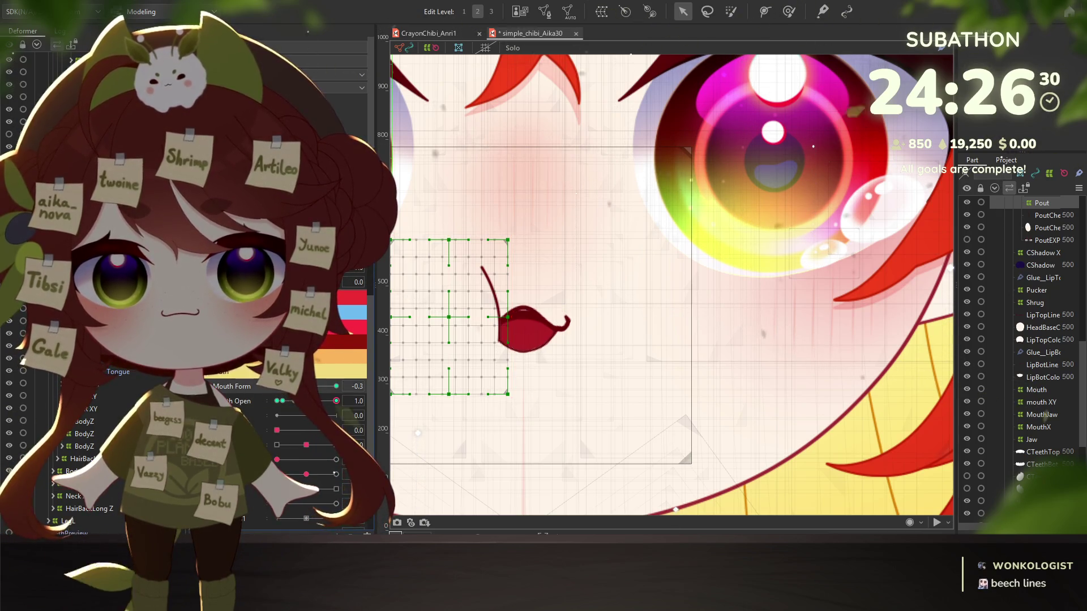
click(335, 387)
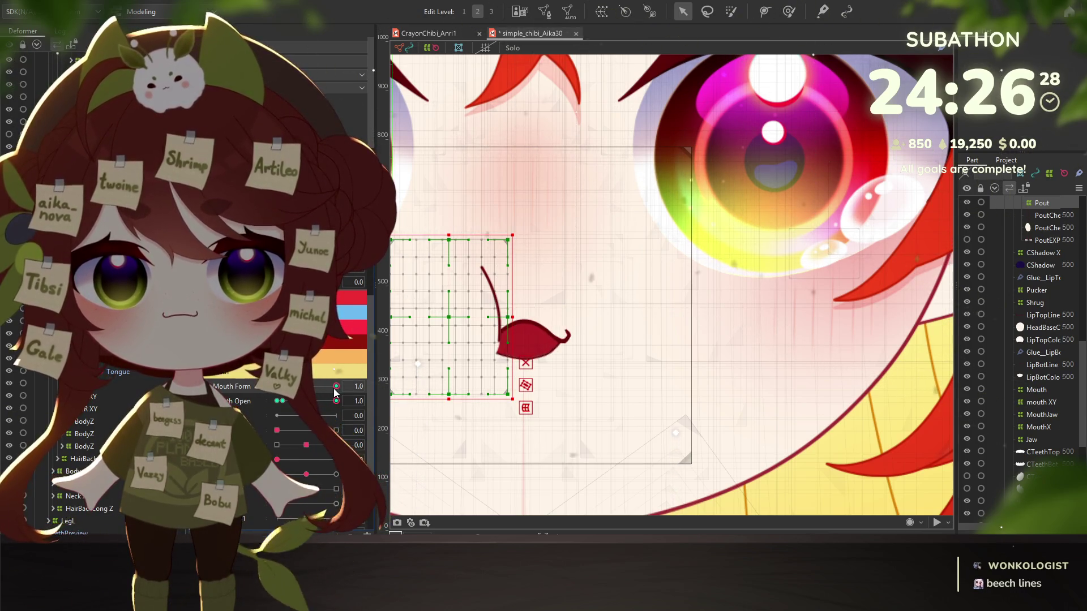
scroll(458, 371, down, 3)
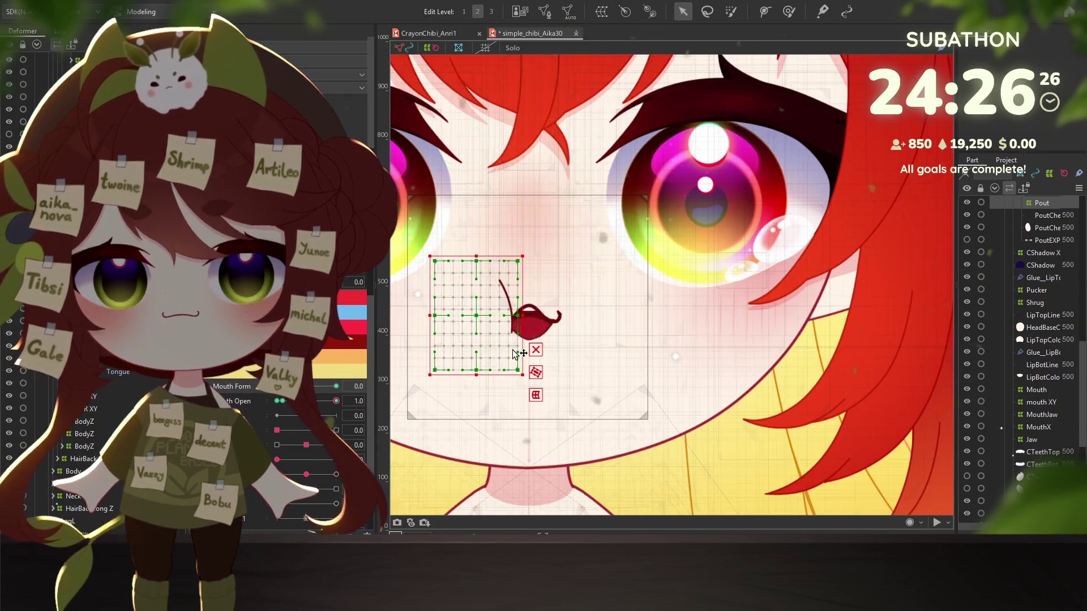
scroll(553, 247, up, 5)
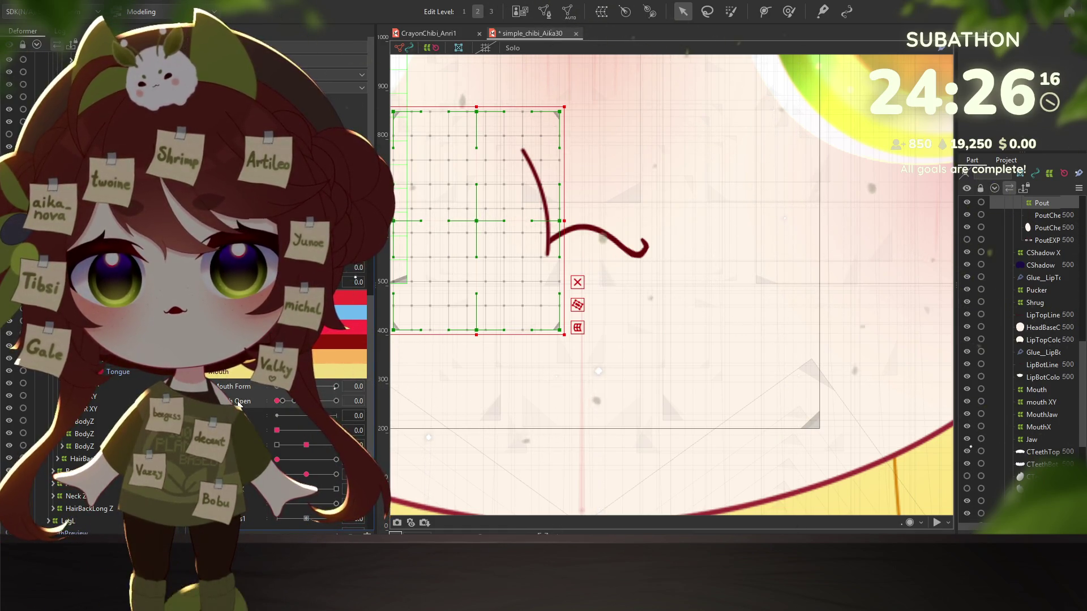
Step: Move the mouth deformer grid lower, open the mouth partway, and select the mouth warp deformer
drag(478, 220, 481, 256)
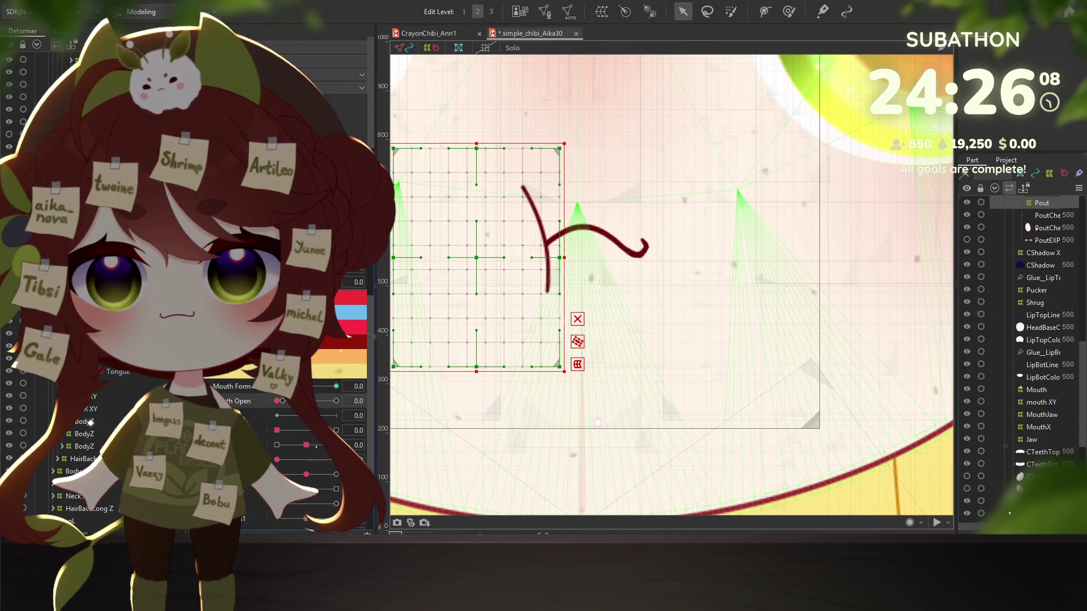
mouse_move(281, 401)
mouse_down()
mouse_move(376, 404)
mouse_move(264, 404)
mouse_move(266, 418)
mouse_move(312, 422)
mouse_move(307, 430)
mouse_up()
click(561, 258)
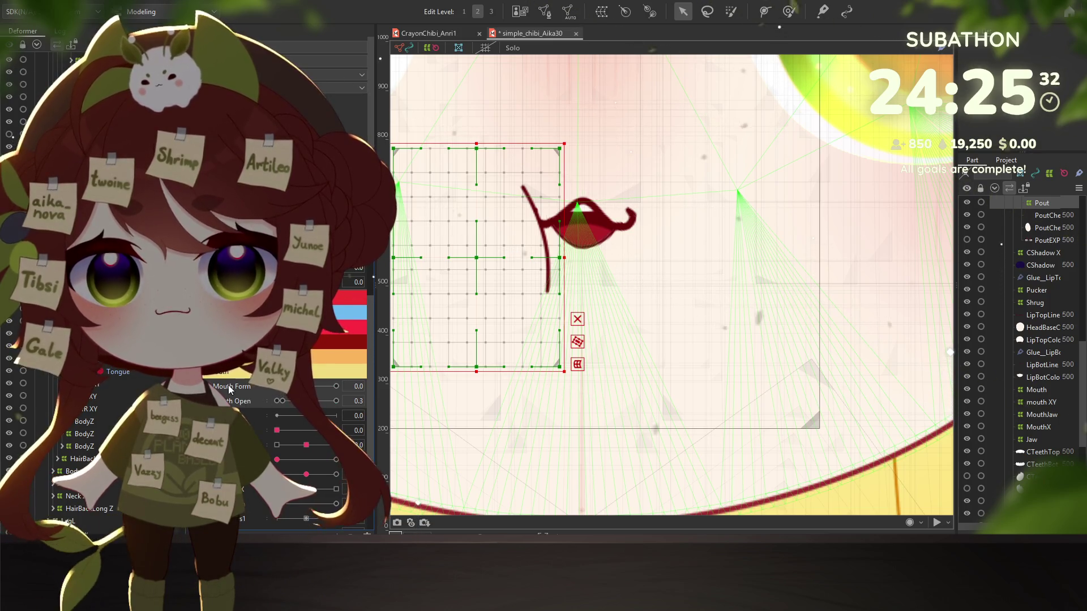
scroll(507, 249, down, 3)
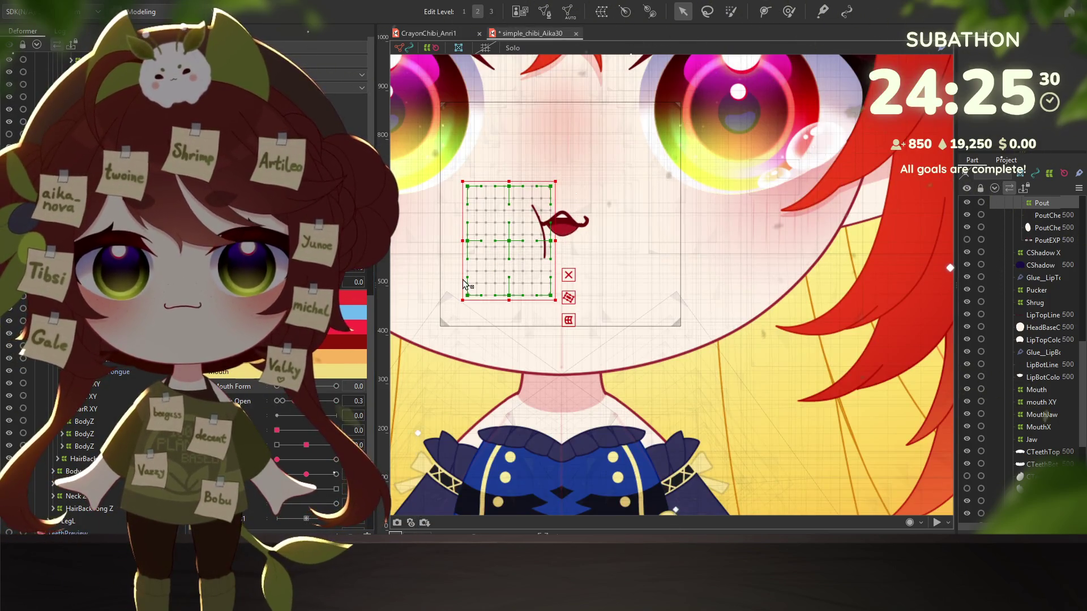
Step: Shrink the mouth deformer and nudge it left, up and right while checking the mouth partly open
click(368, 297)
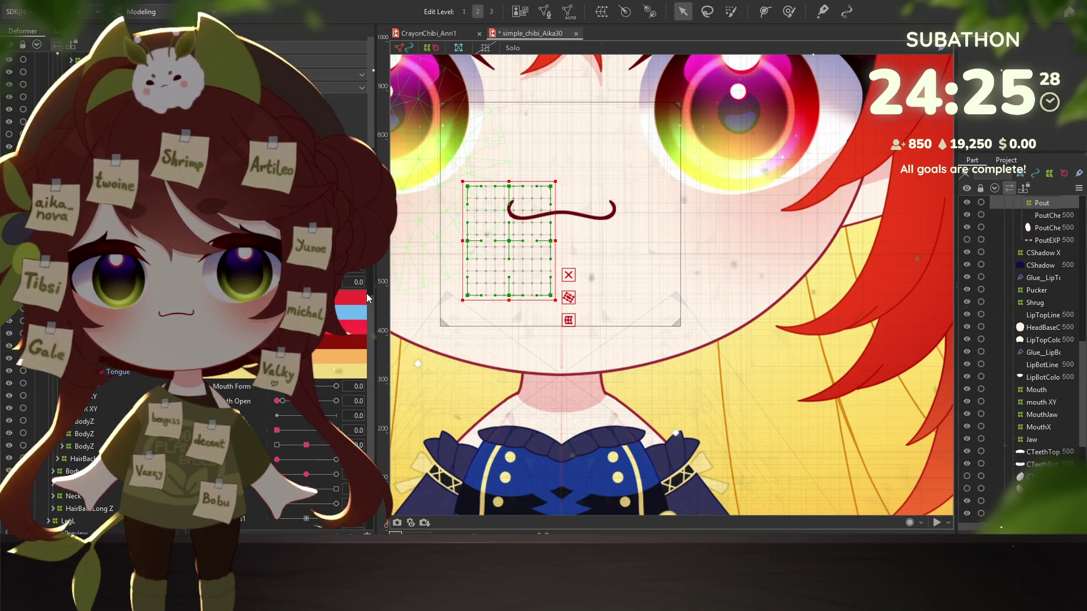
scroll(489, 305, up, 2)
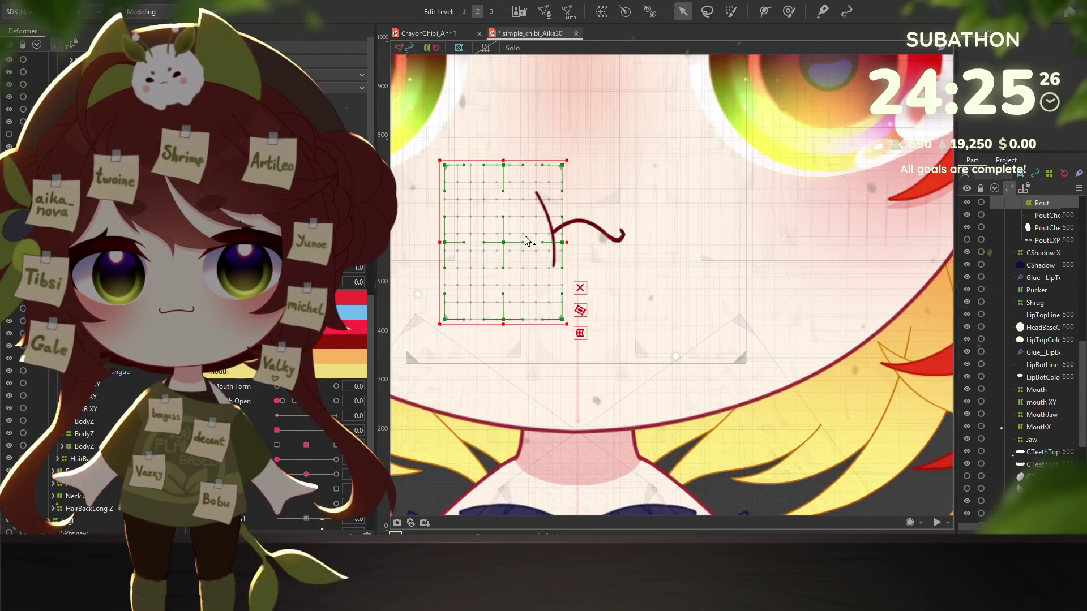
drag(489, 306, 536, 292)
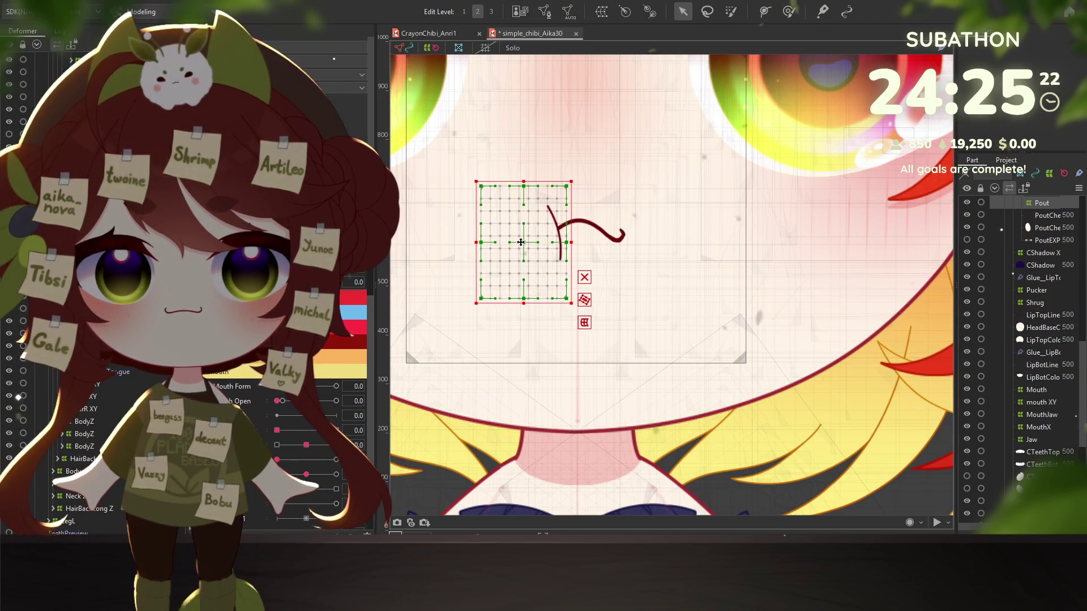
drag(520, 242, 517, 242)
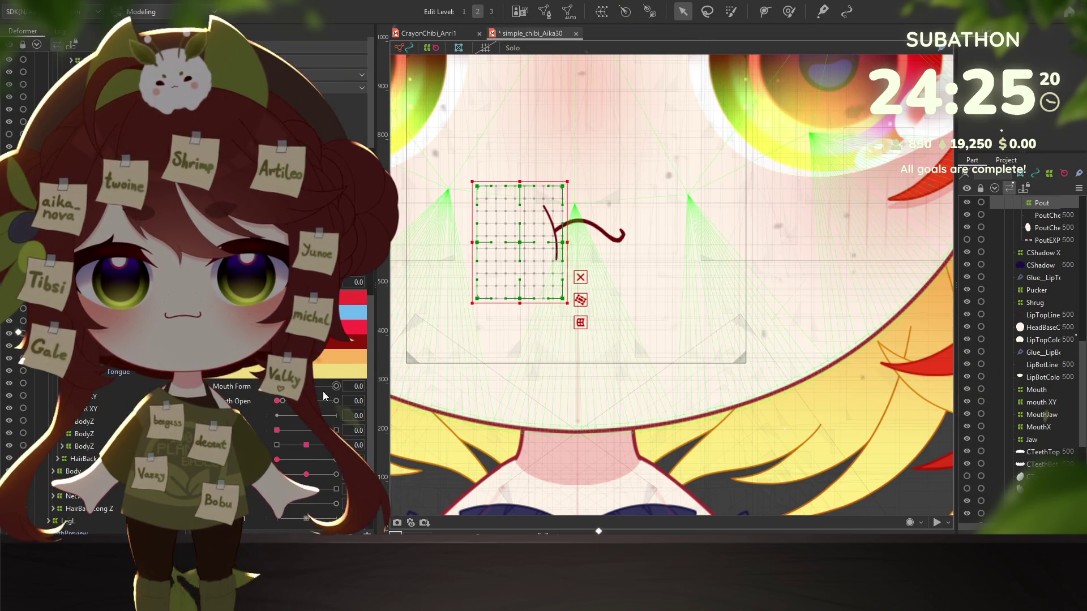
drag(290, 405, 286, 402)
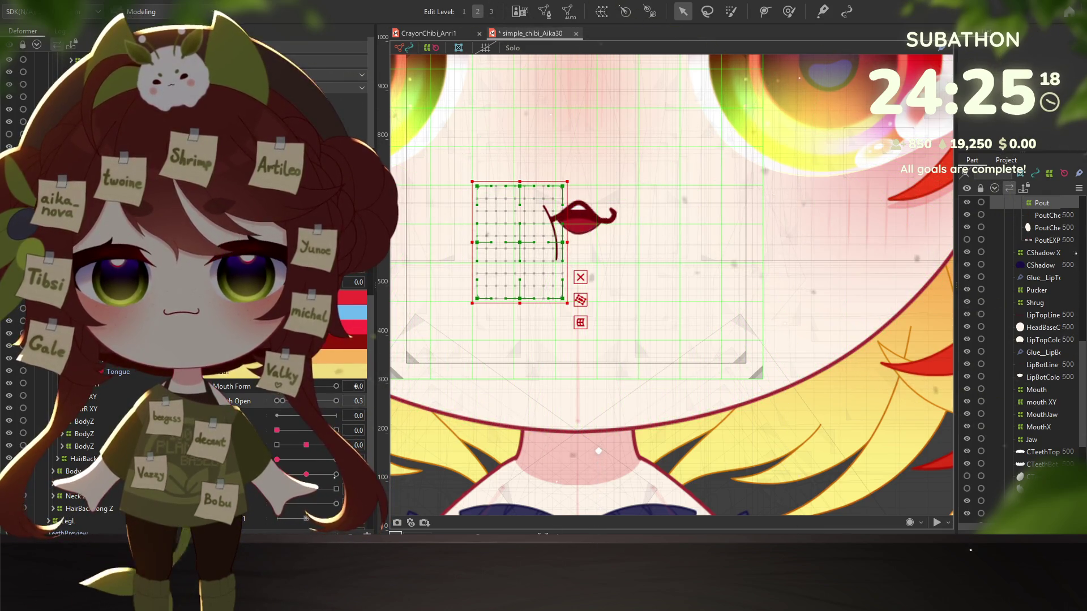
drag(286, 401, 277, 401)
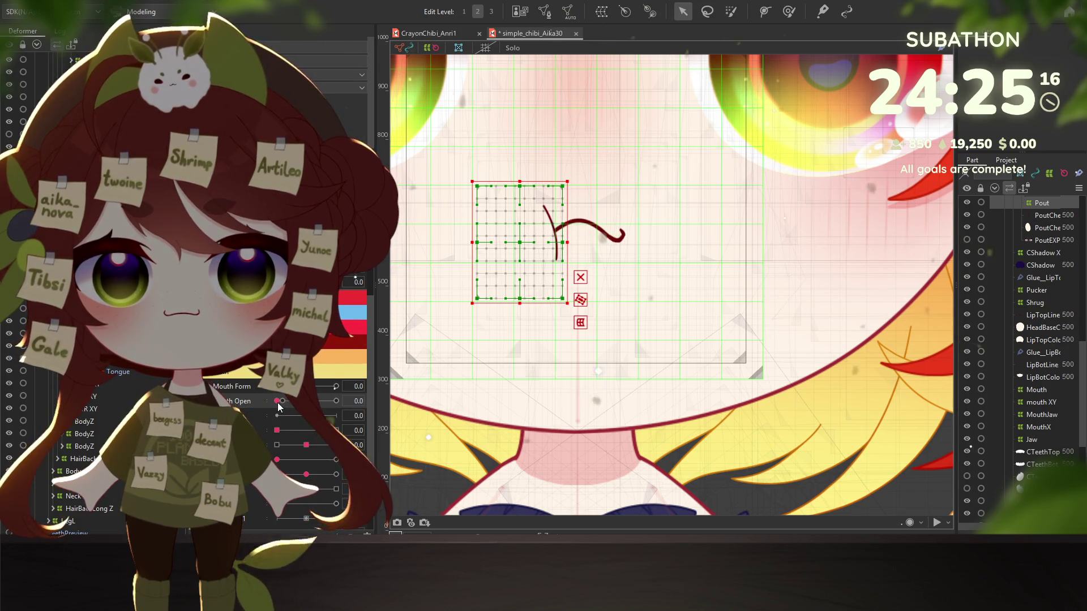
drag(523, 241, 521, 227)
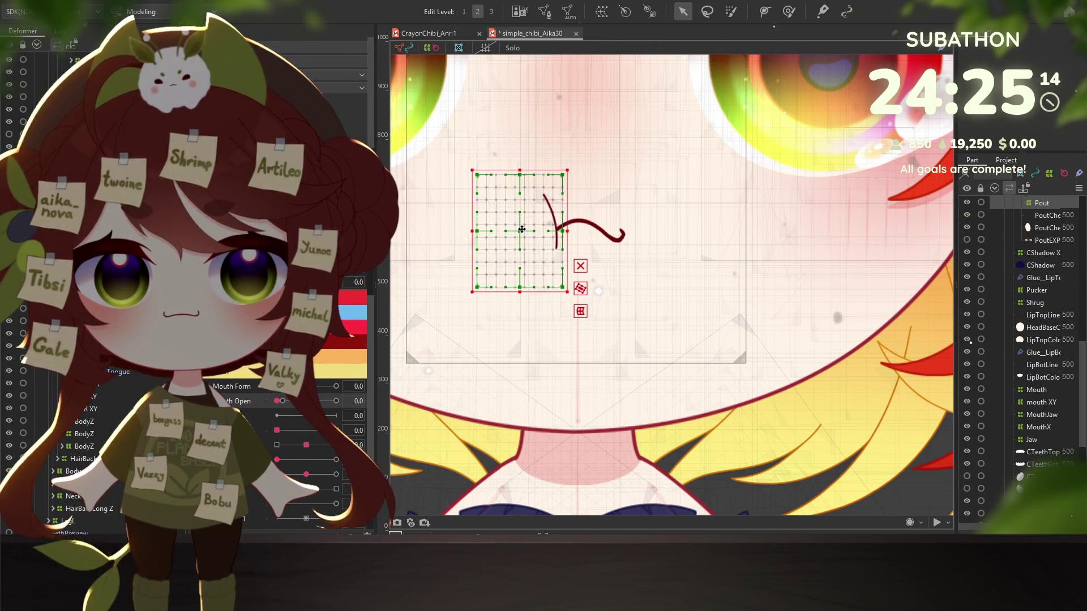
drag(278, 401, 295, 401)
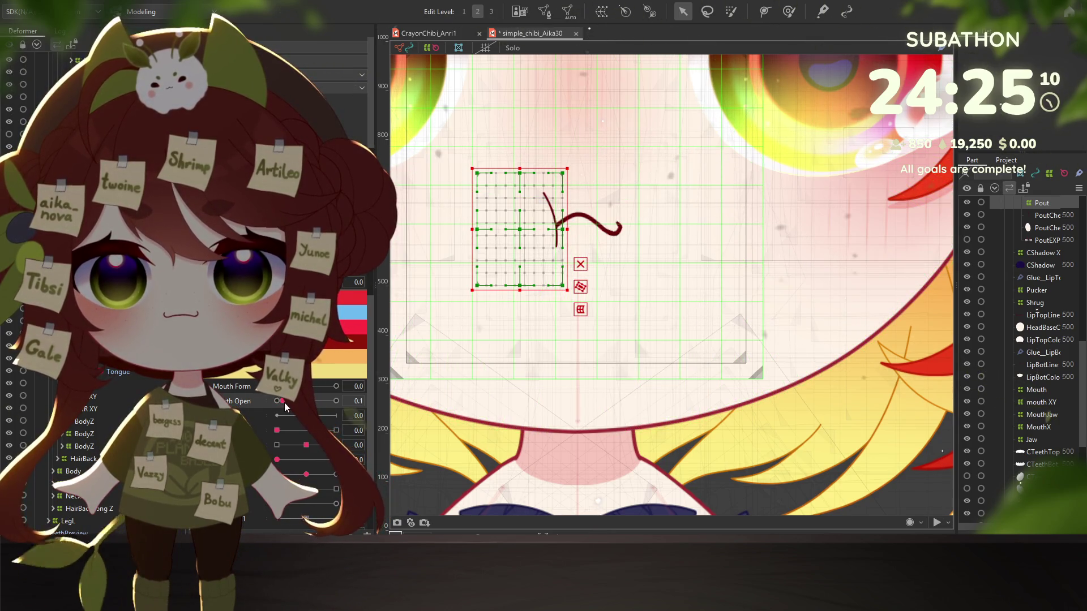
drag(520, 229, 527, 229)
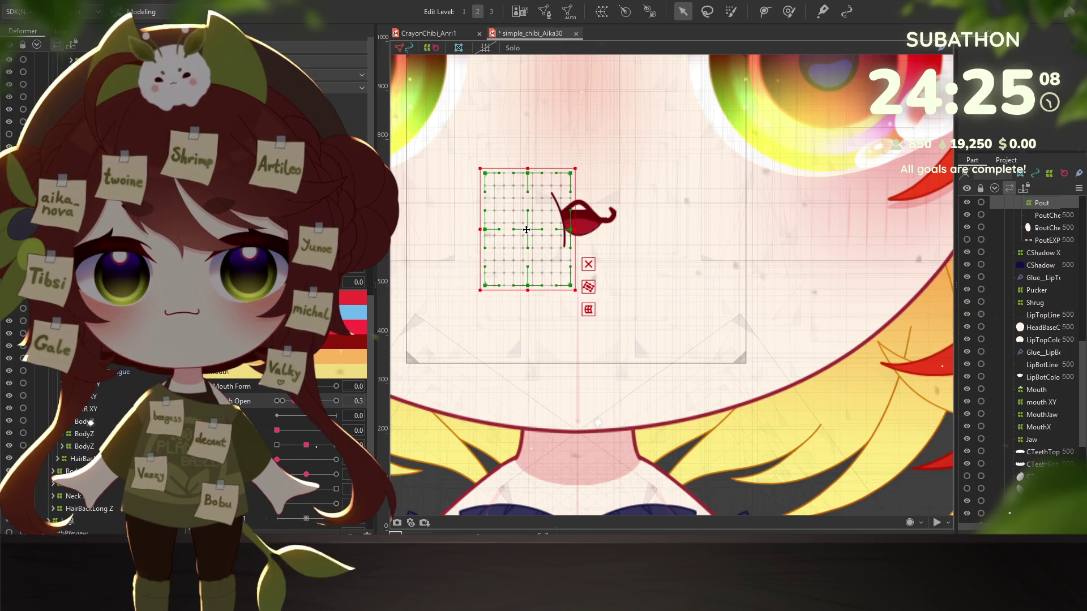
Step: Set Mouth Form to maximum and open the mouth fully to Mouth Open 1.0
click(336, 387)
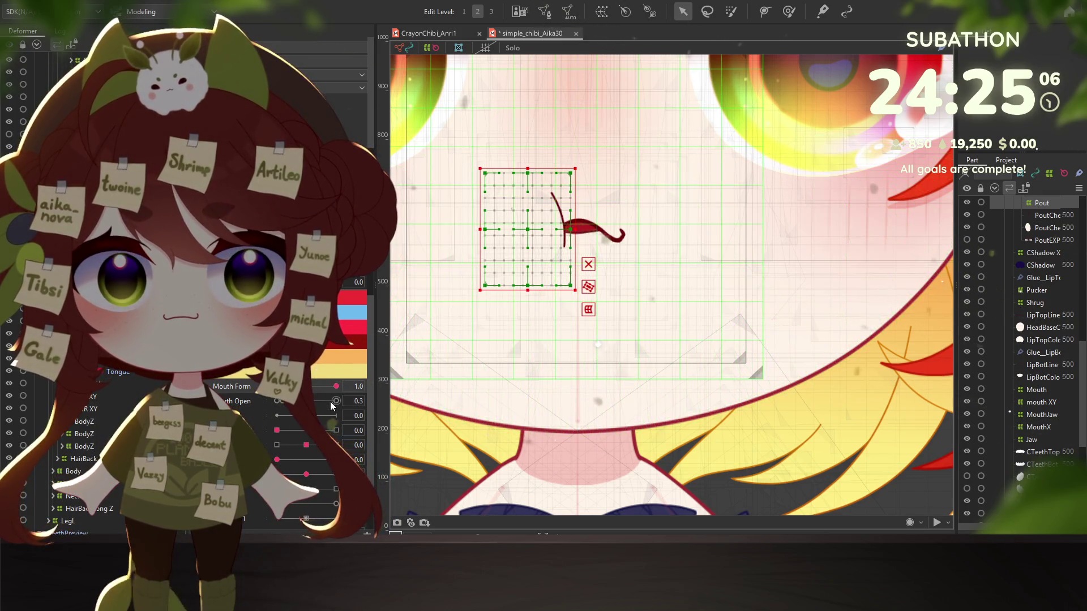
click(332, 401)
drag(331, 404, 334, 403)
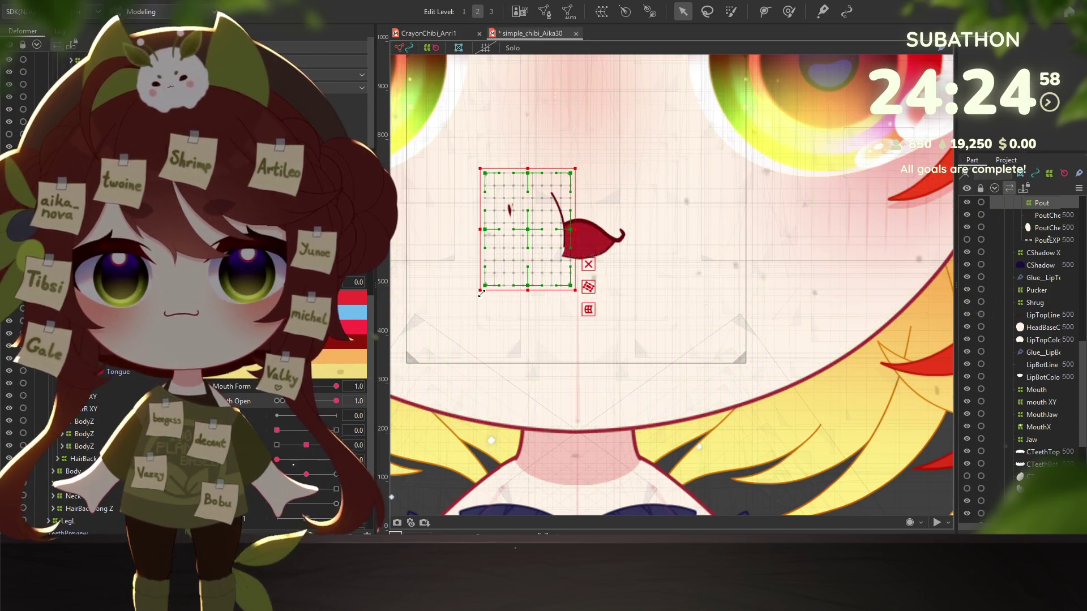
Step: Enlarge the mouth deformer toward the lower left and check the rounded mouth at higher Mouth Form
drag(479, 290, 464, 304)
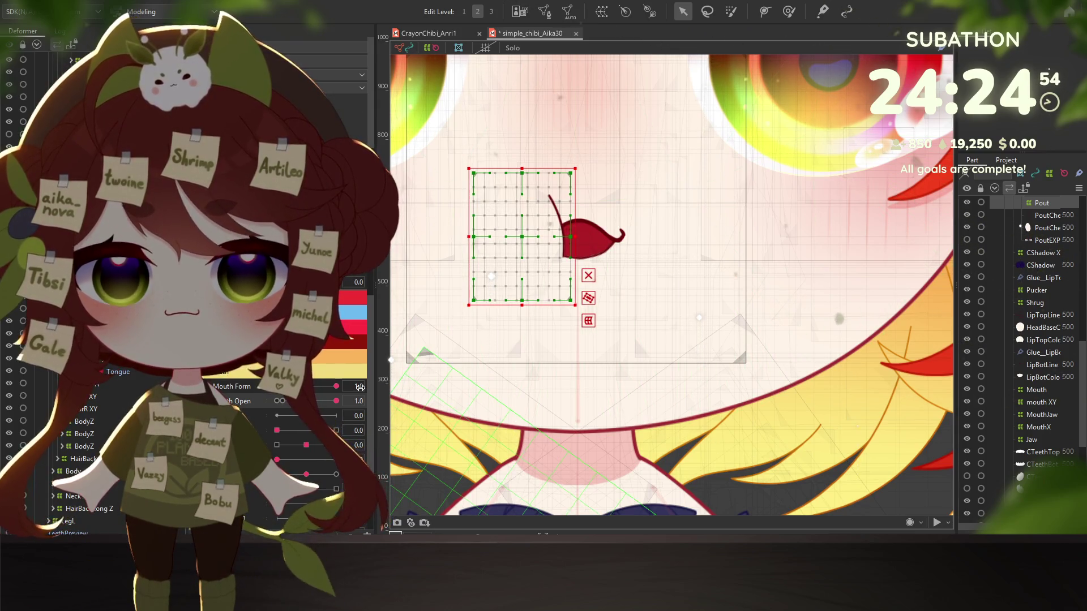
drag(335, 386, 320, 388)
mouse_move(251, 380)
mouse_down()
mouse_move(293, 386)
mouse_move(281, 432)
mouse_up()
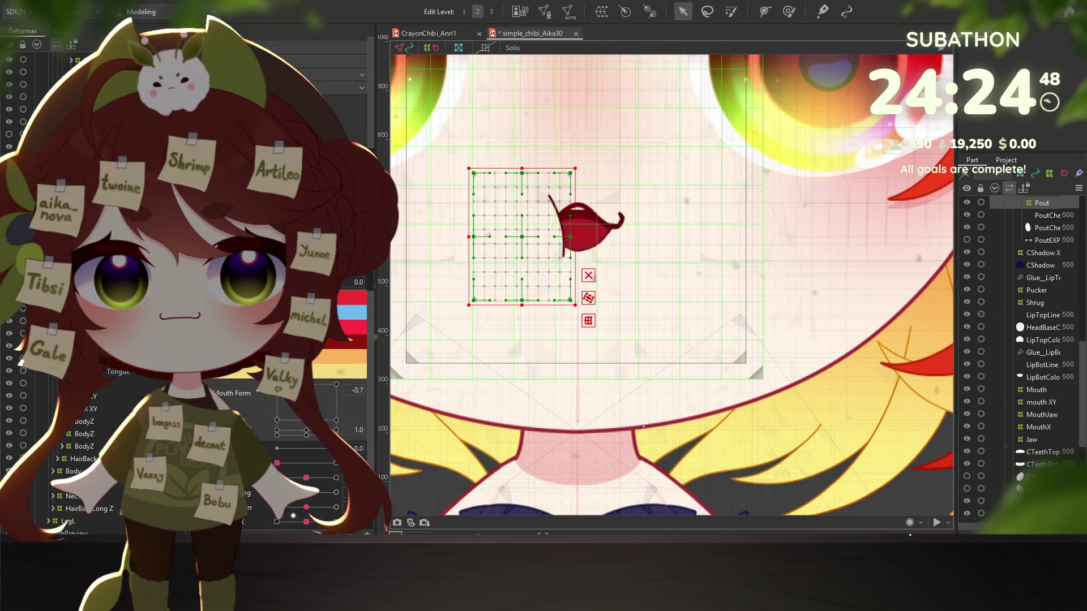
Step: Scrub Mouth Form and Mouth Open so the nearly closed mouth shows as a thin curved line
drag(293, 515, 353, 430)
drag(285, 406, 274, 435)
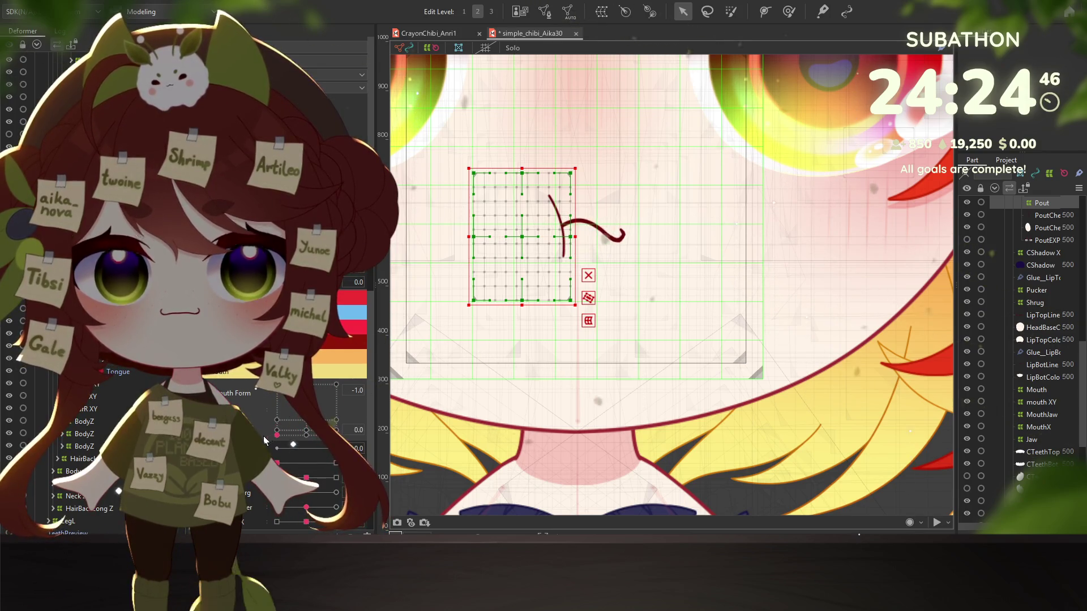
scroll(528, 316, down, 5)
scroll(528, 316, up, 4)
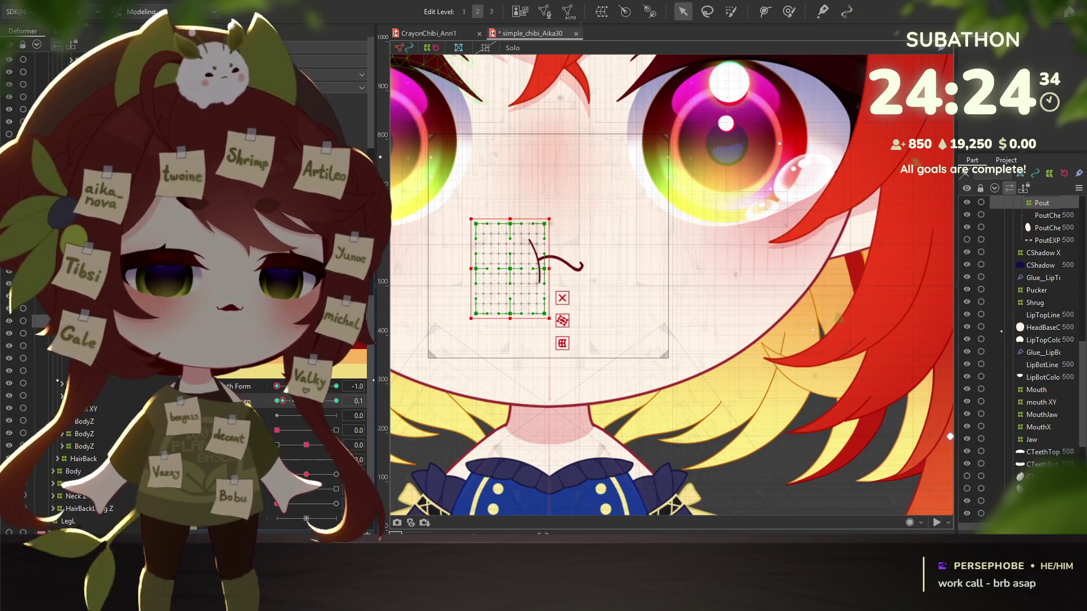
click(272, 398)
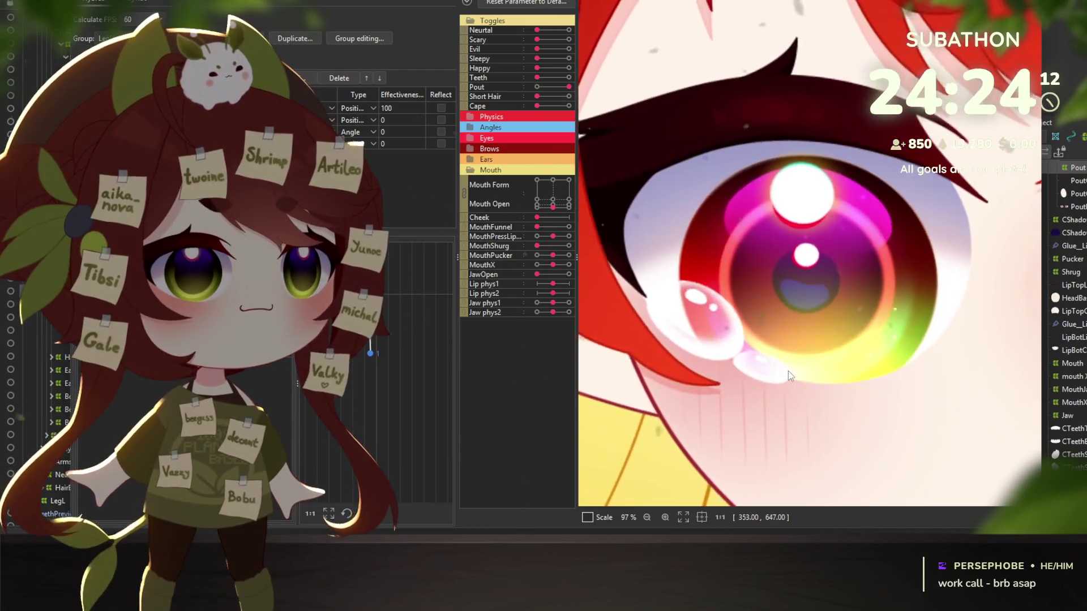
scroll(787, 371, down, 2)
scroll(786, 356, down, 2)
scroll(781, 308, down, 2)
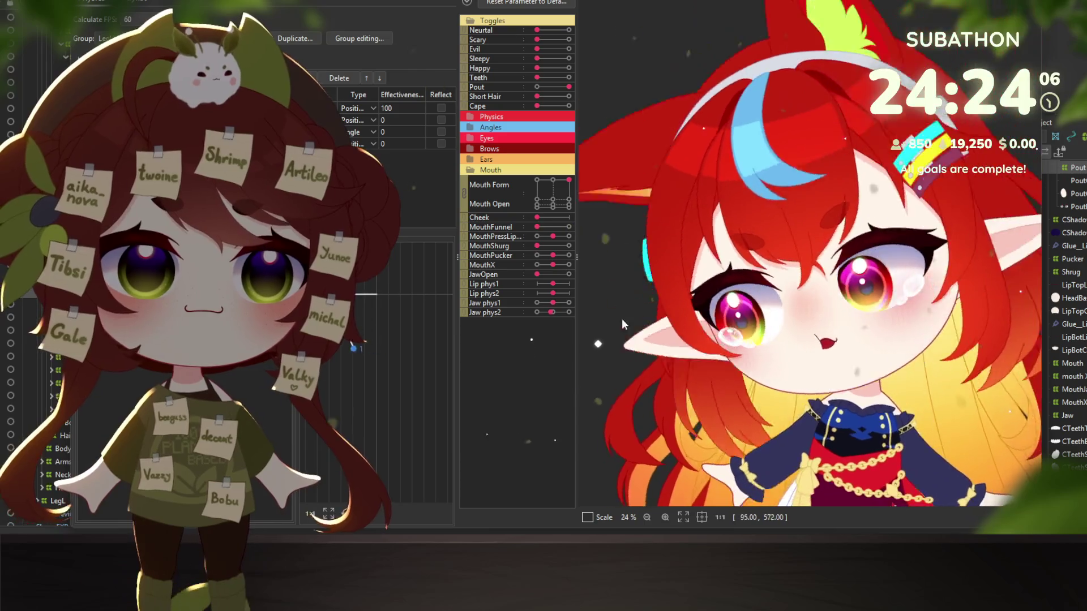
scroll(755, 314, down, 1)
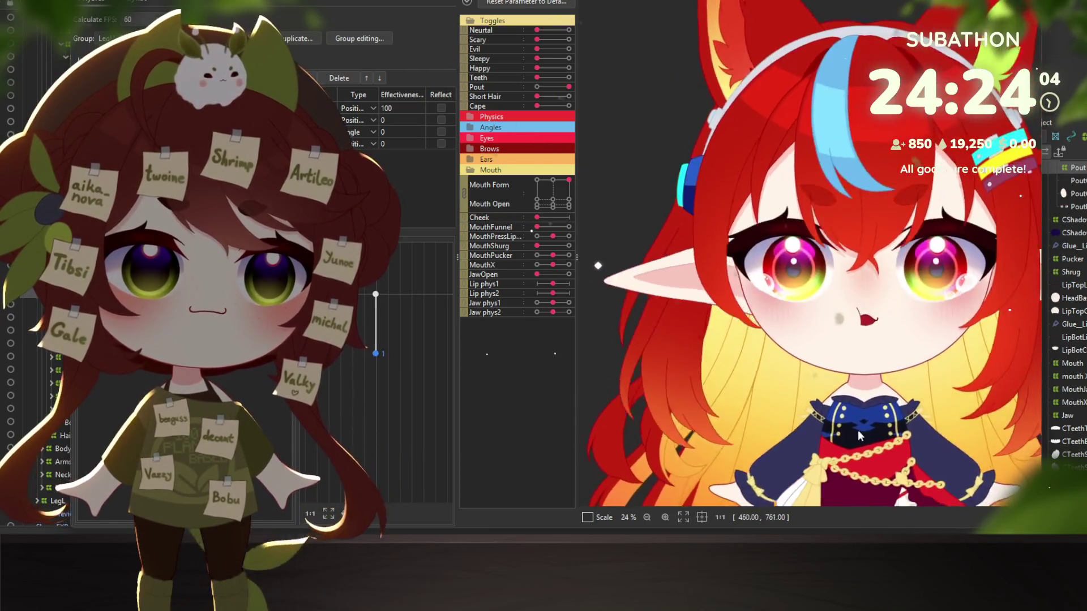
scroll(864, 416, up, 3)
scroll(867, 395, up, 3)
scroll(873, 346, up, 2)
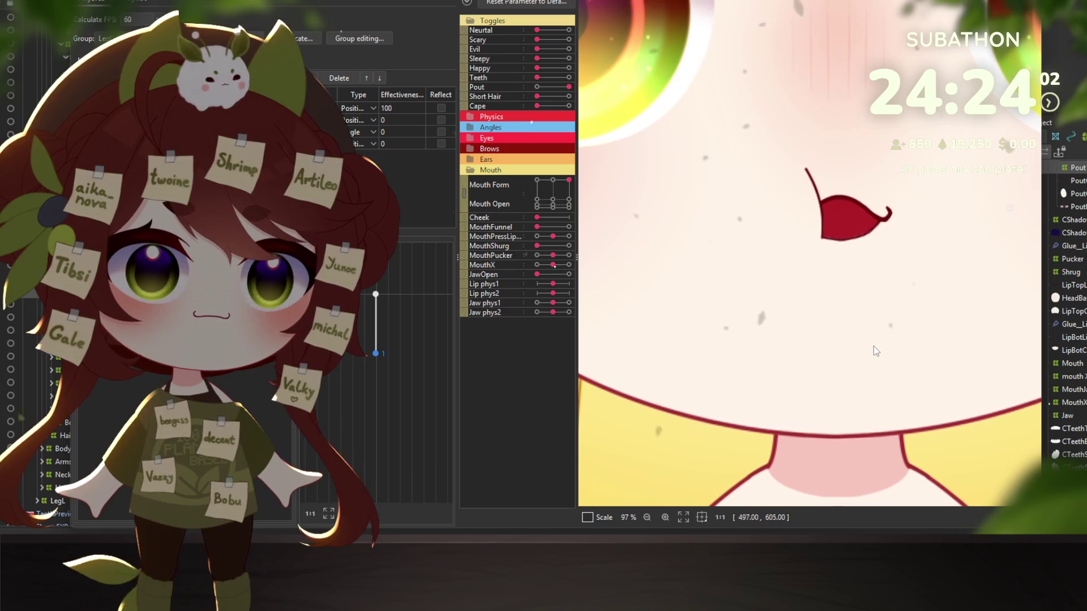
scroll(867, 348, down, 2)
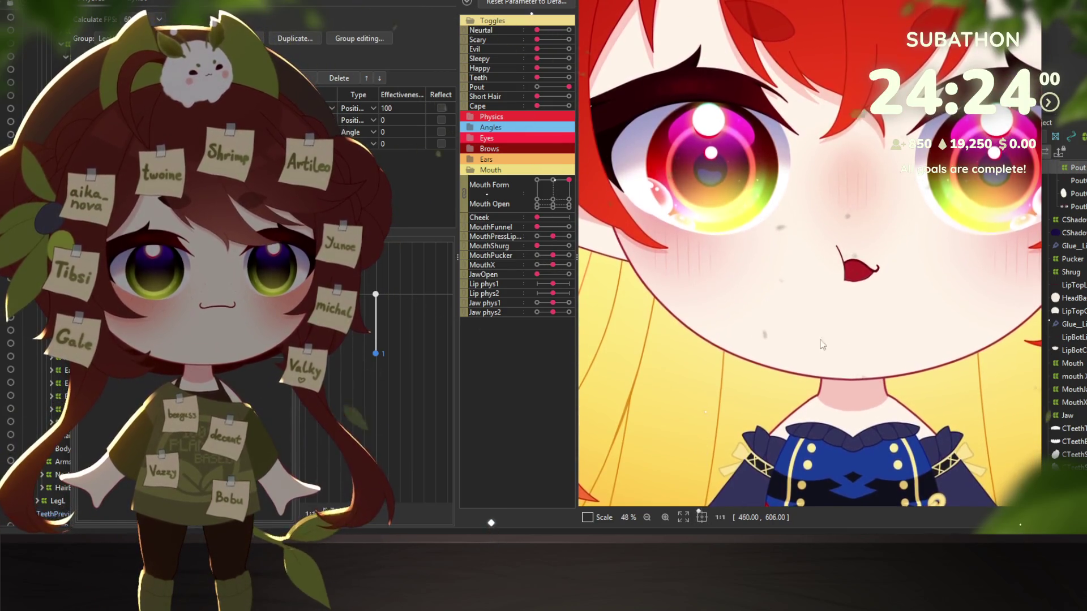
Step: Move the Mouth Form/Open pad point to preview the small open mouth at lowest Mouth Form
mouse_move(560, 201)
mouse_down()
mouse_move(533, 176)
mouse_move(595, 232)
mouse_move(586, 166)
mouse_up()
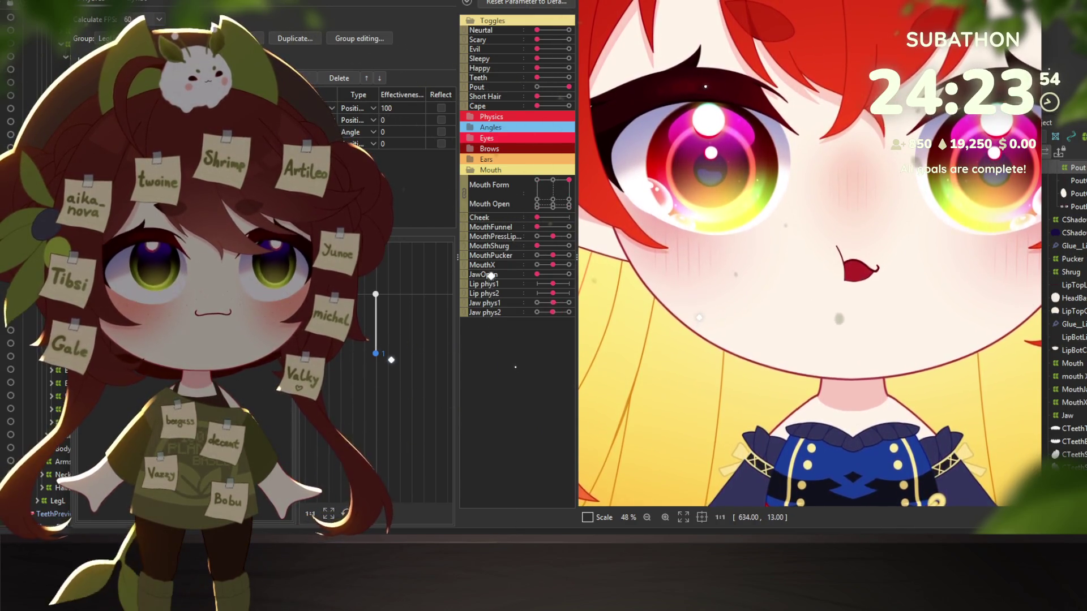